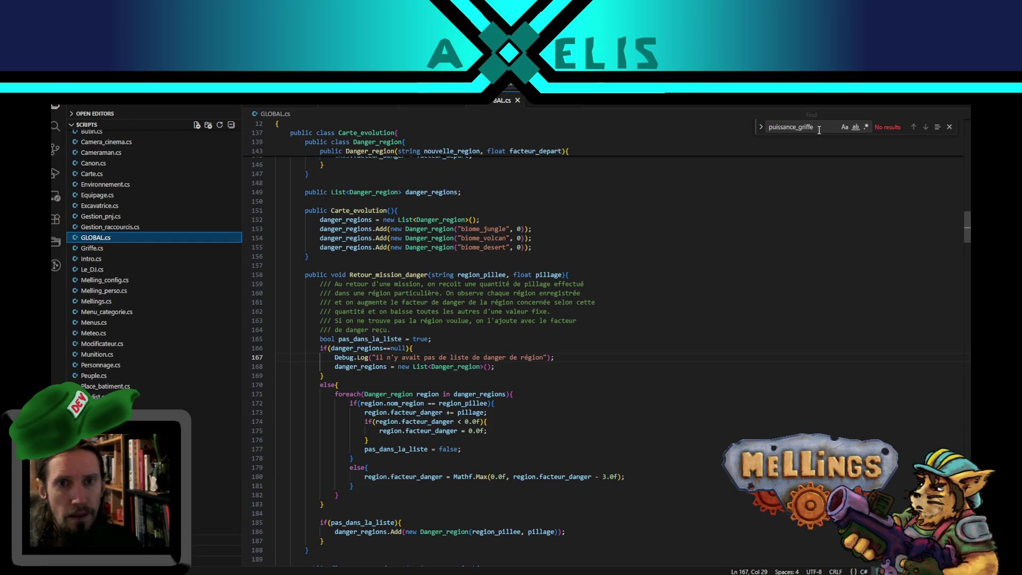
# - Change the sensibilite_verticale default in GLOBAL.cs to 10.0f
pyautogui.write('sensibi')
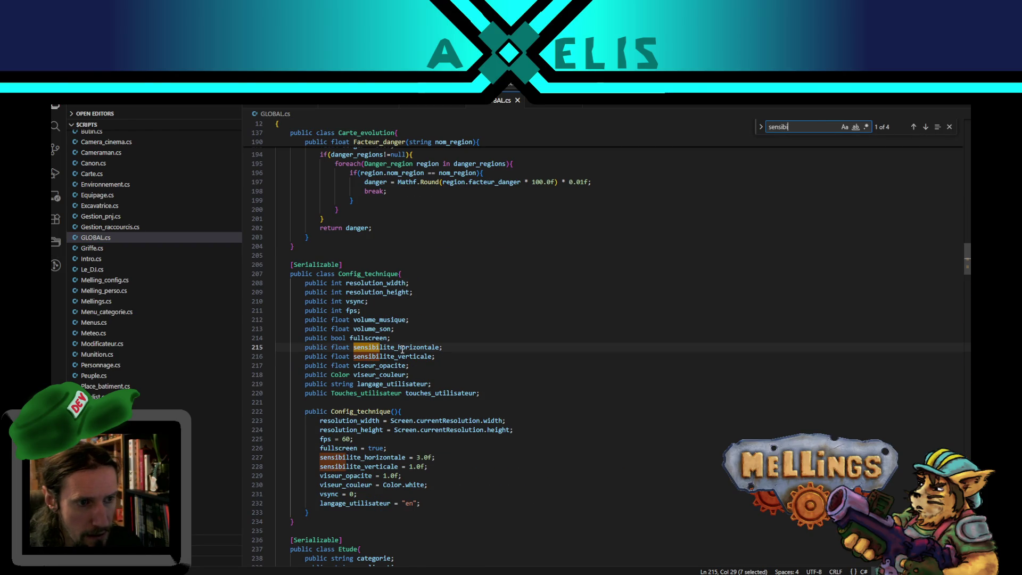
pyautogui.doubleClick(403, 356)
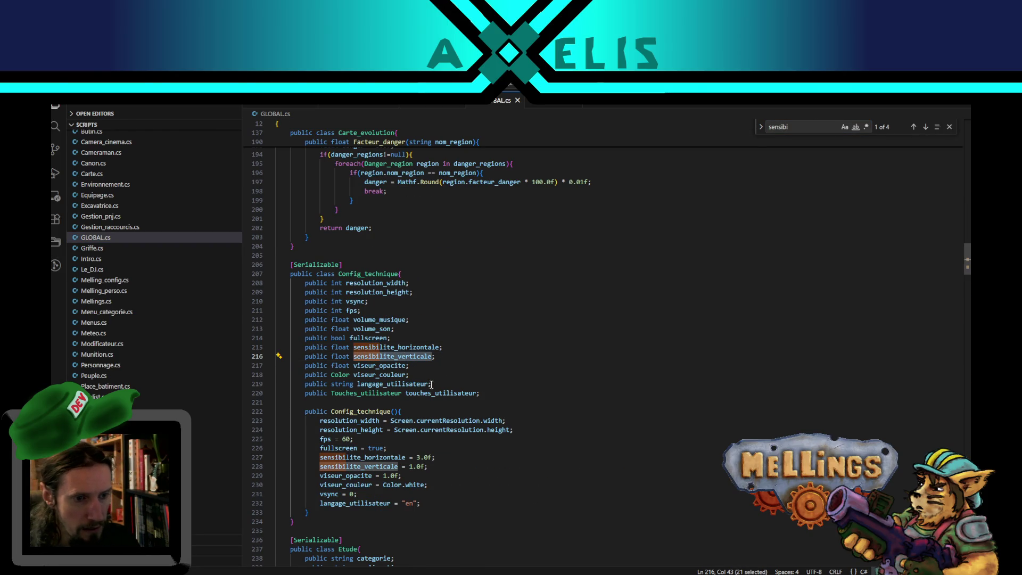
pyautogui.scroll(-3, 421, 375)
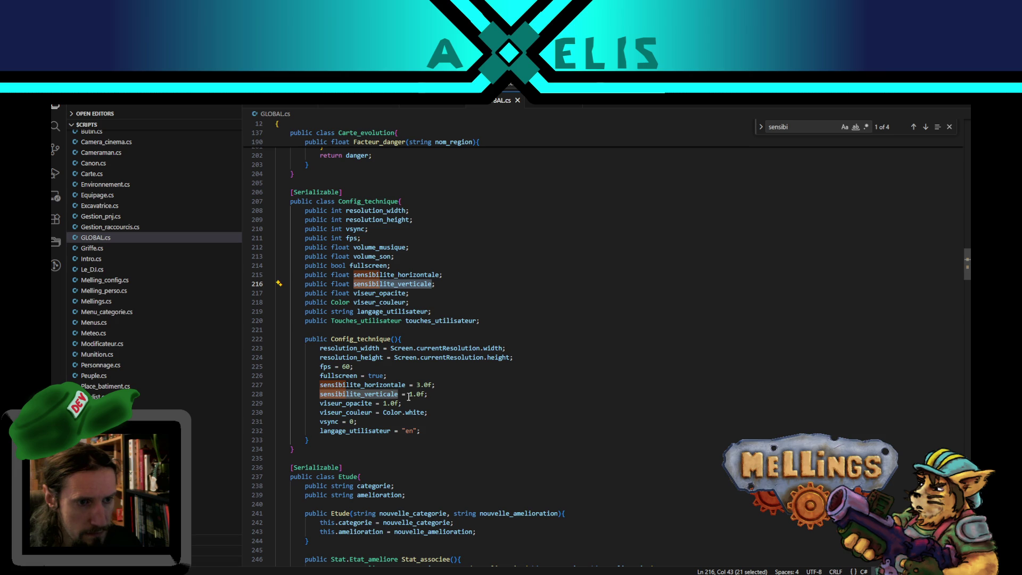
pyautogui.click(411, 395)
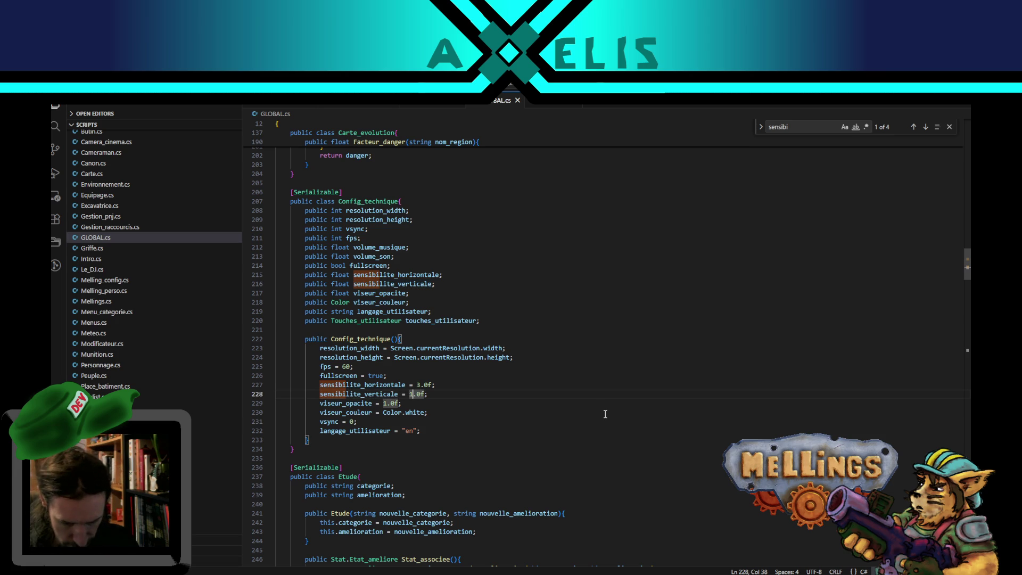
pyautogui.write('0')
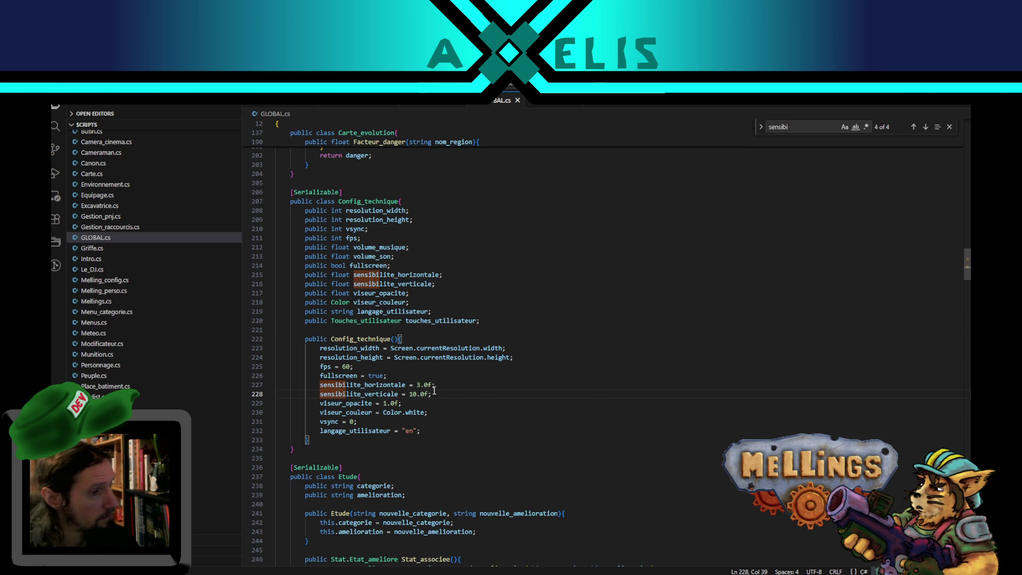
# - Change the sensibilite_horizontale default to 5.0f and save GLOBAL.cs
pyautogui.click(421, 385)
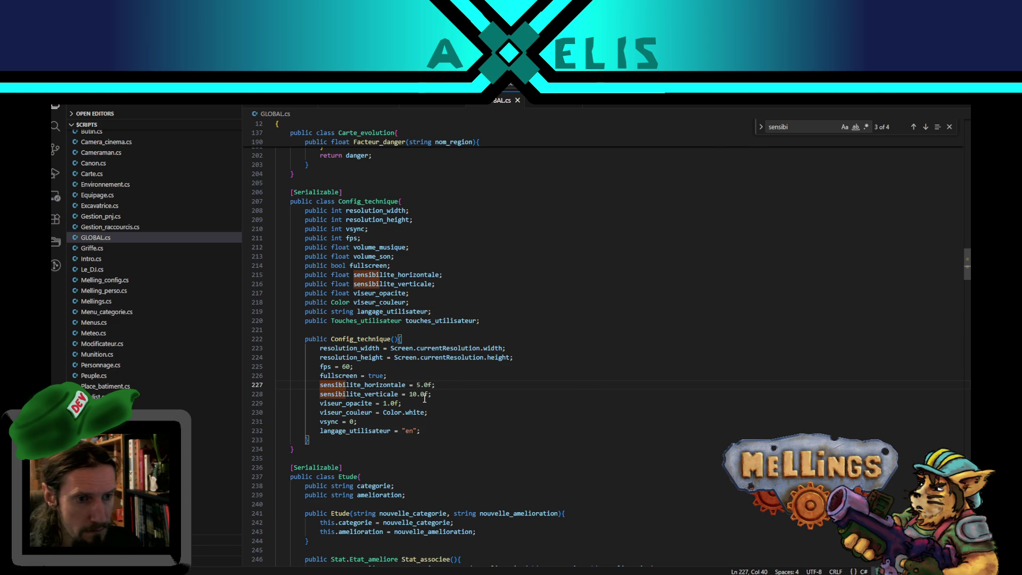
pyautogui.click(442, 393)
pyautogui.click(419, 385)
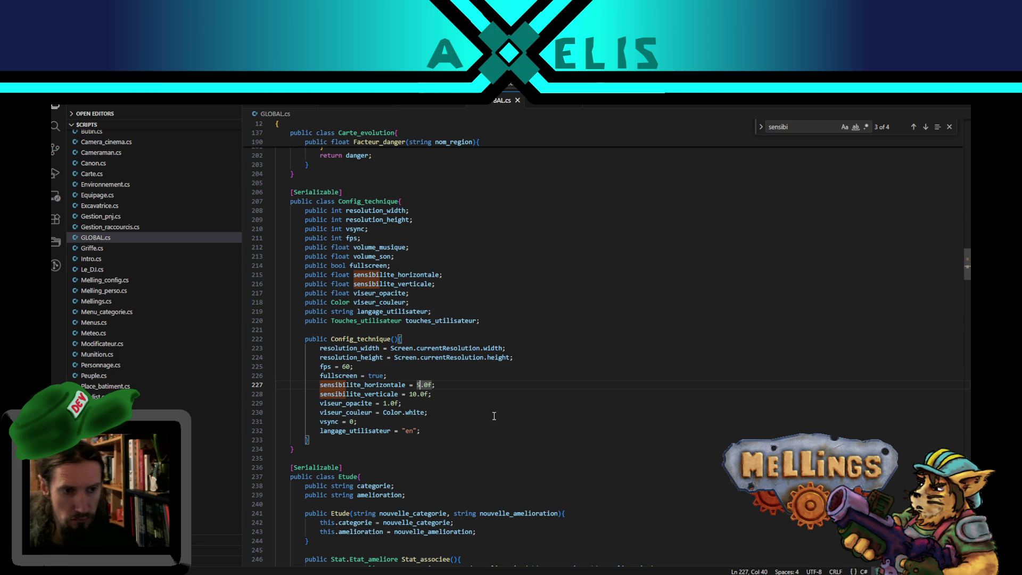
pyautogui.press('Right')
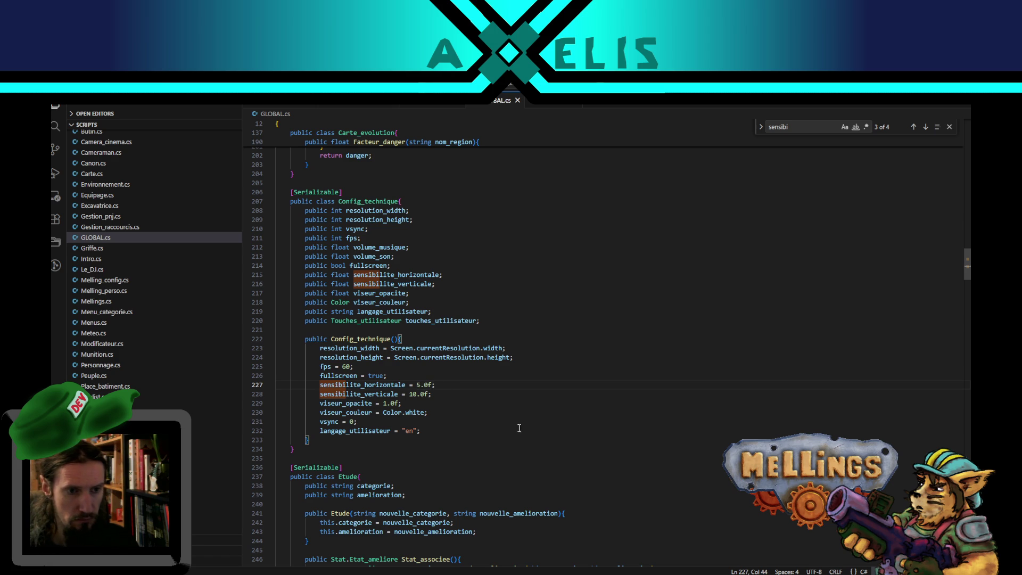
pyautogui.hotkey('alt', 'Tab')
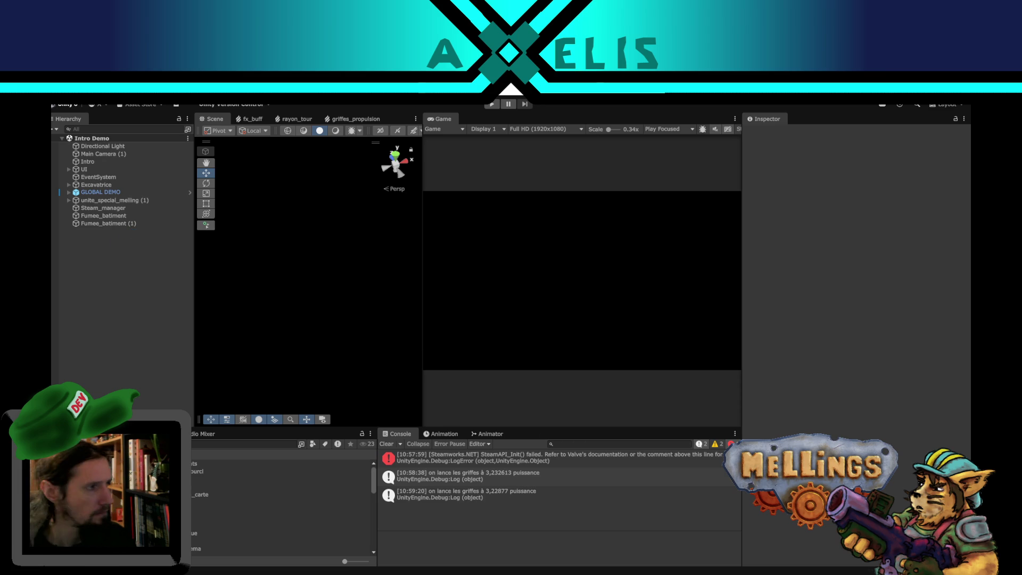
# - Clear the console and open the GLOBAL DEMO prefab with Menu expanded
pyautogui.click(388, 445)
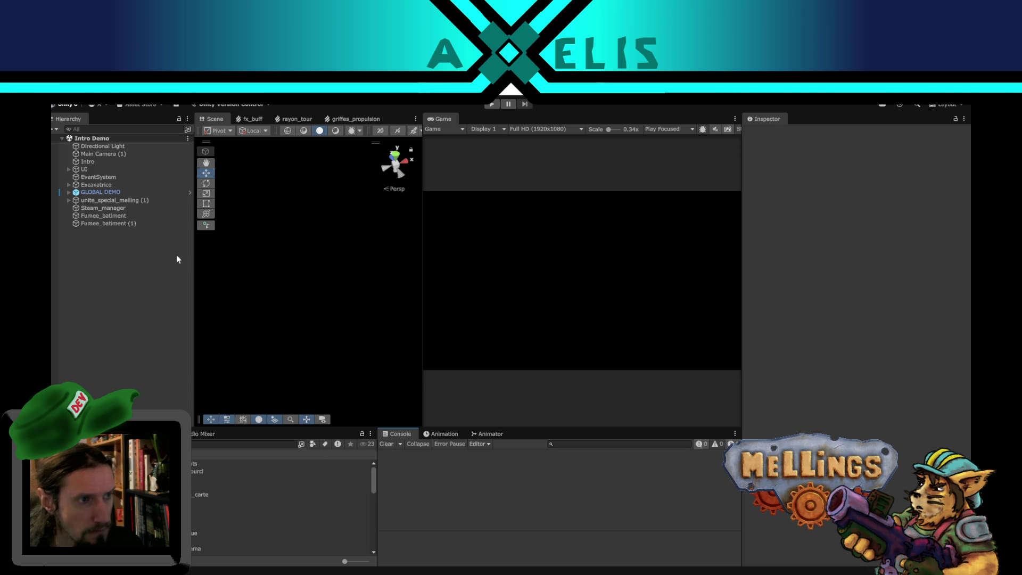
pyautogui.click(190, 193)
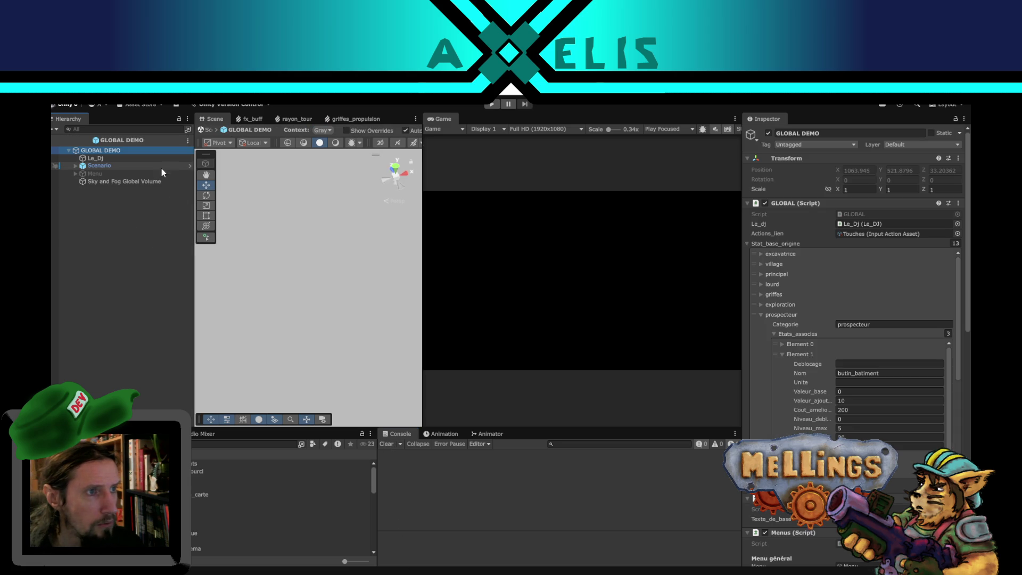
pyautogui.click(75, 174)
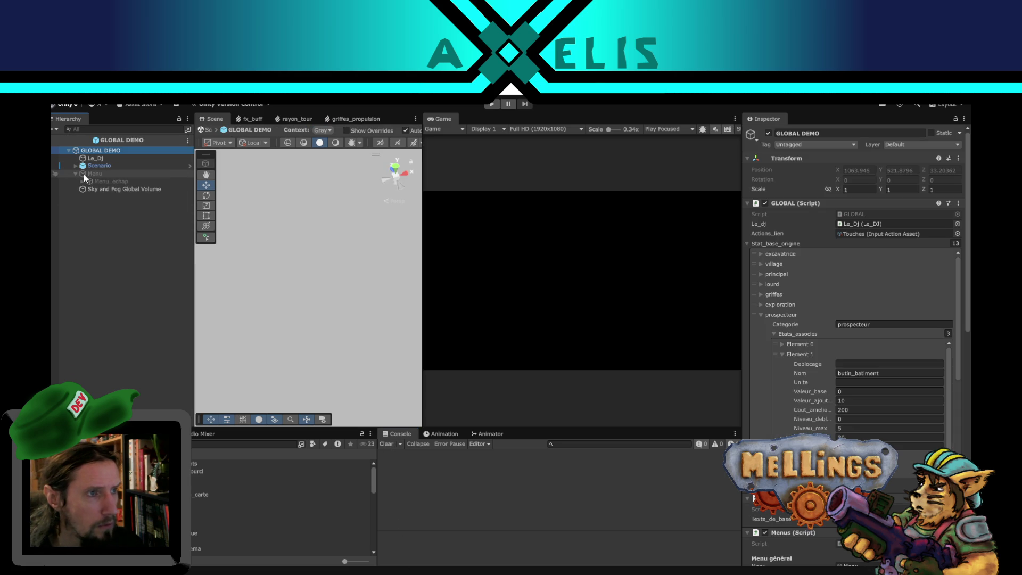
# - Filter the hierarchy for 'sens' and select the chiffre_sensi label
pyautogui.click(142, 128)
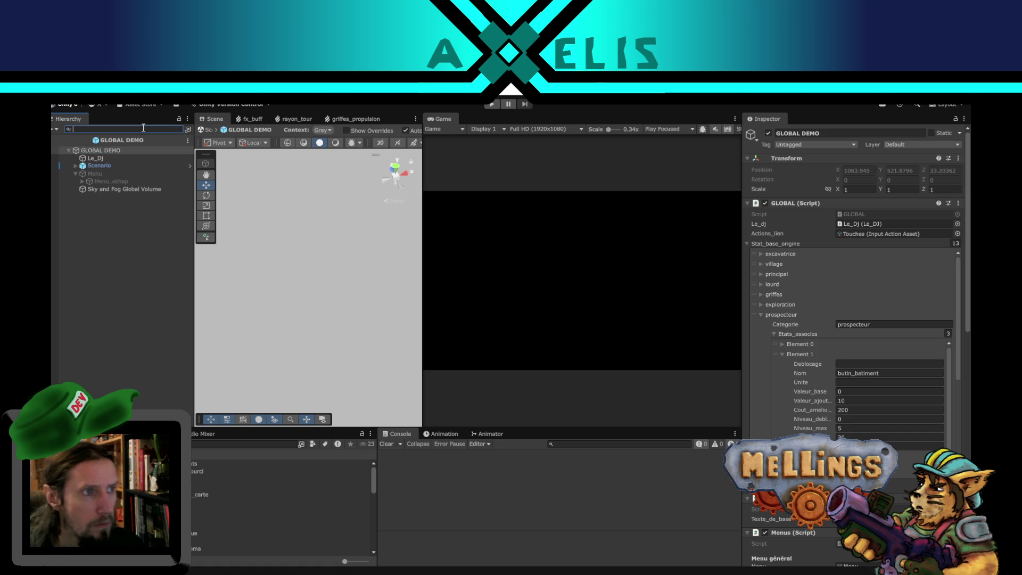
pyautogui.write('sensibi')
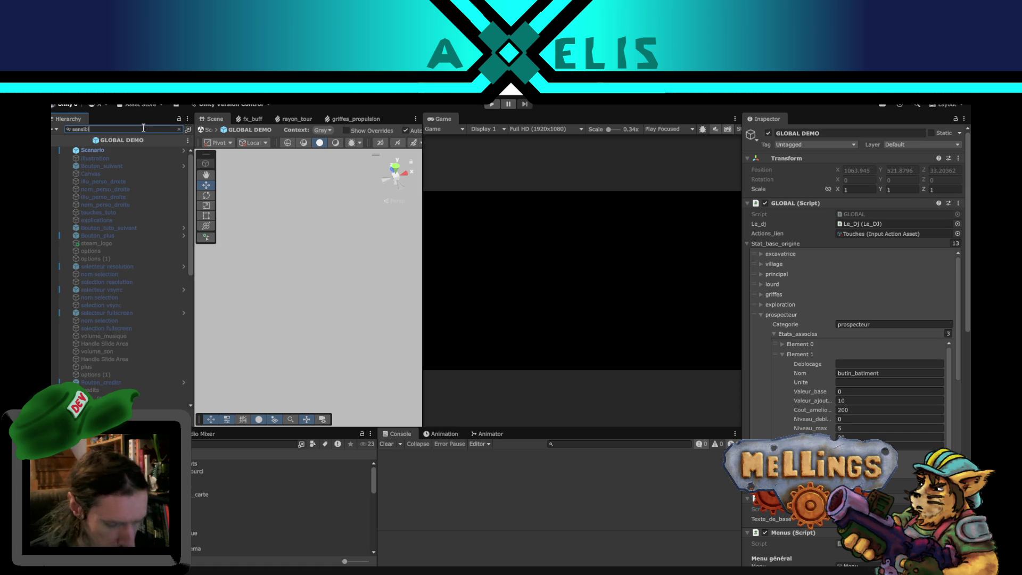
pyautogui.write('li')
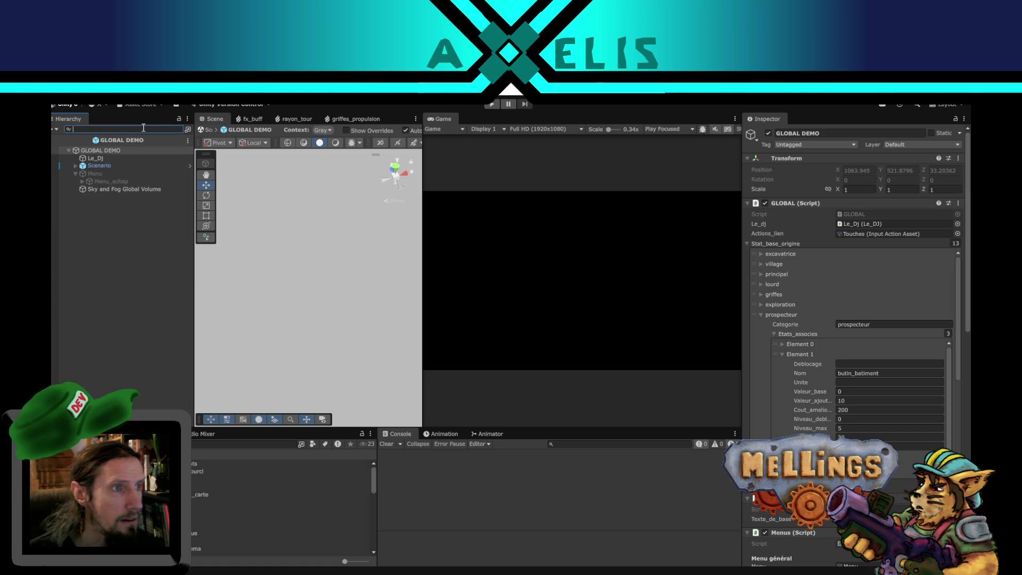
pyautogui.write('ens')
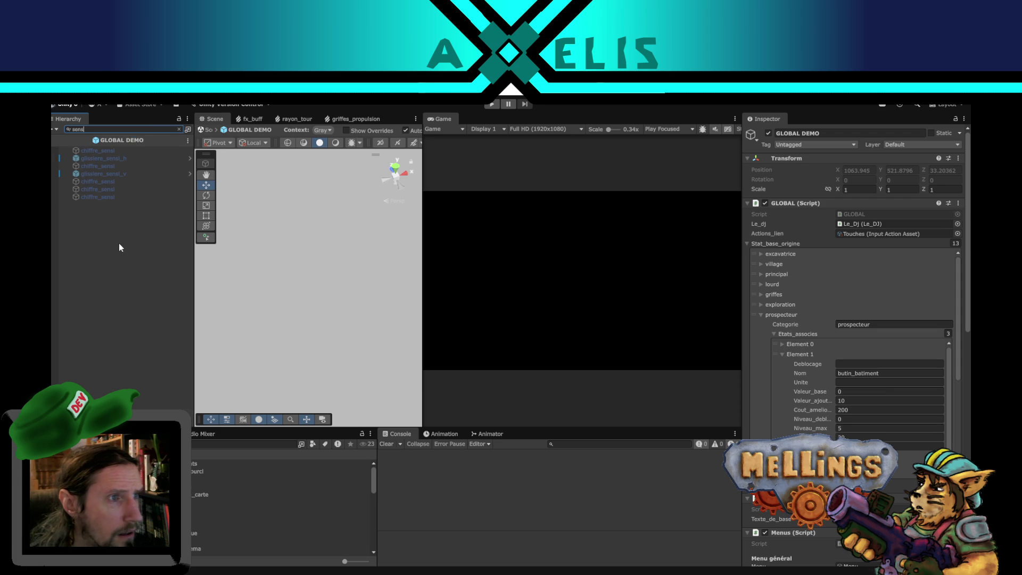
pyautogui.click(93, 170)
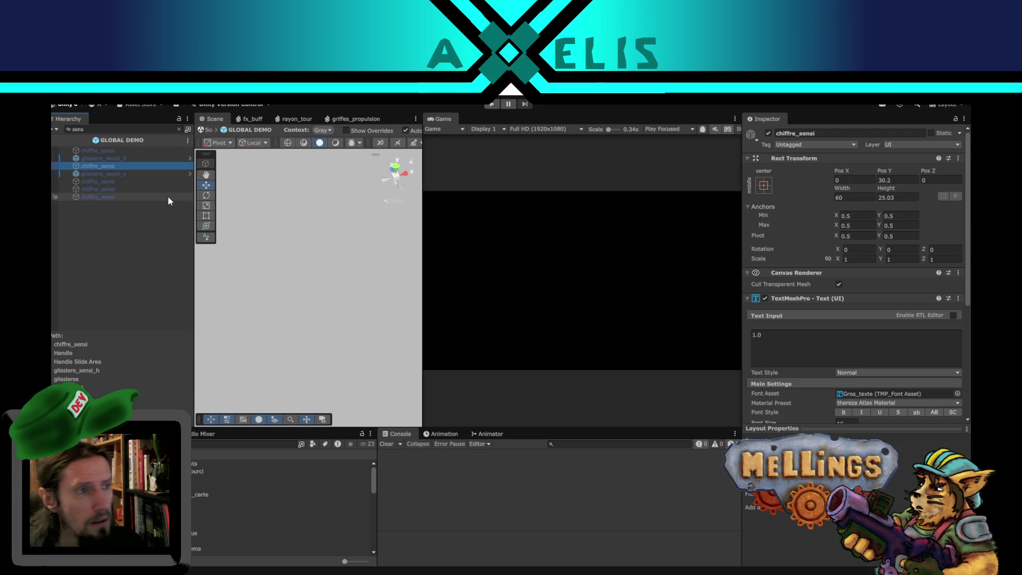
# - Inspect glissiere_sensi_h's 0.1–10 slider range, then select glissiere_sensi_v
pyautogui.click(111, 158)
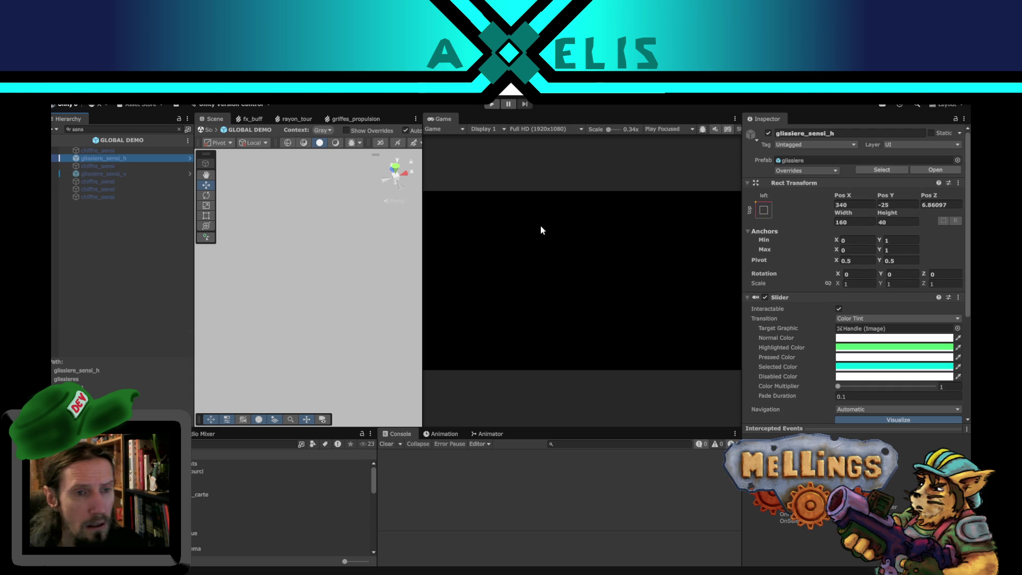
pyautogui.scroll(-5, 818, 358)
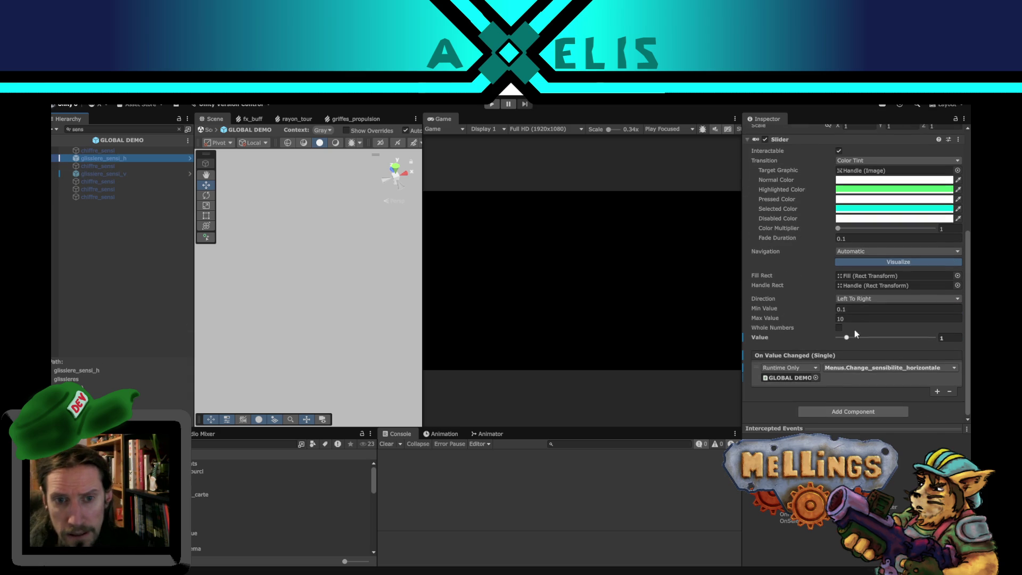
pyautogui.scroll(5, 817, 303)
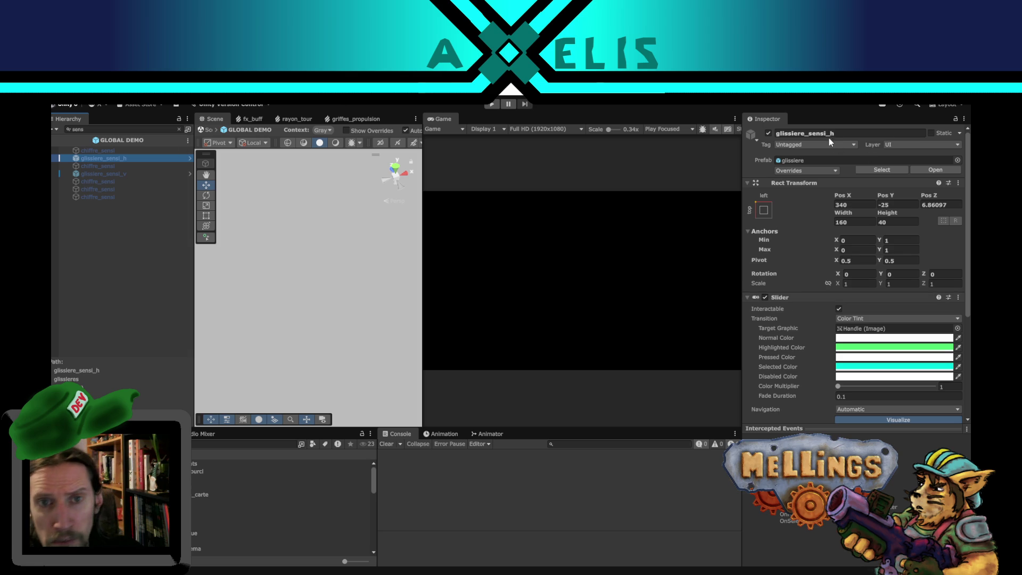
pyautogui.scroll(-5, 807, 344)
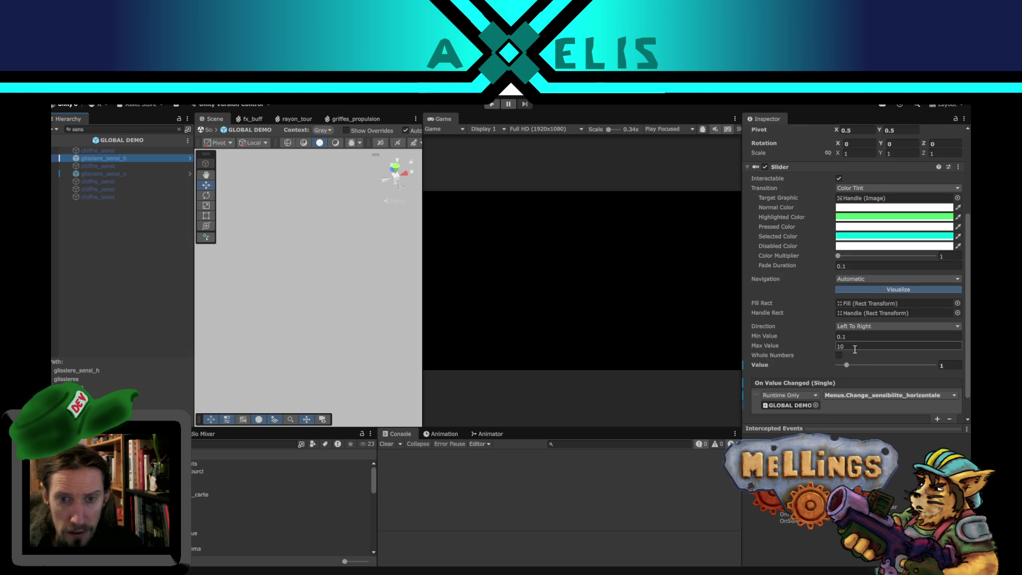
pyautogui.click(137, 173)
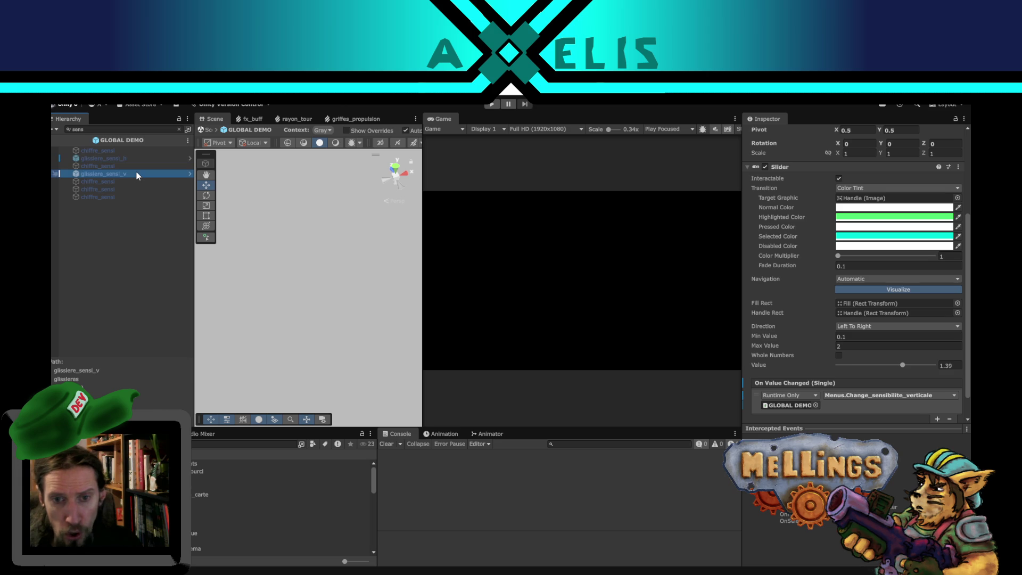
# - Give the glissiere_sensi_v slider Min Value 1 and Max Value 20
pyautogui.click(844, 345)
pyautogui.write('10')
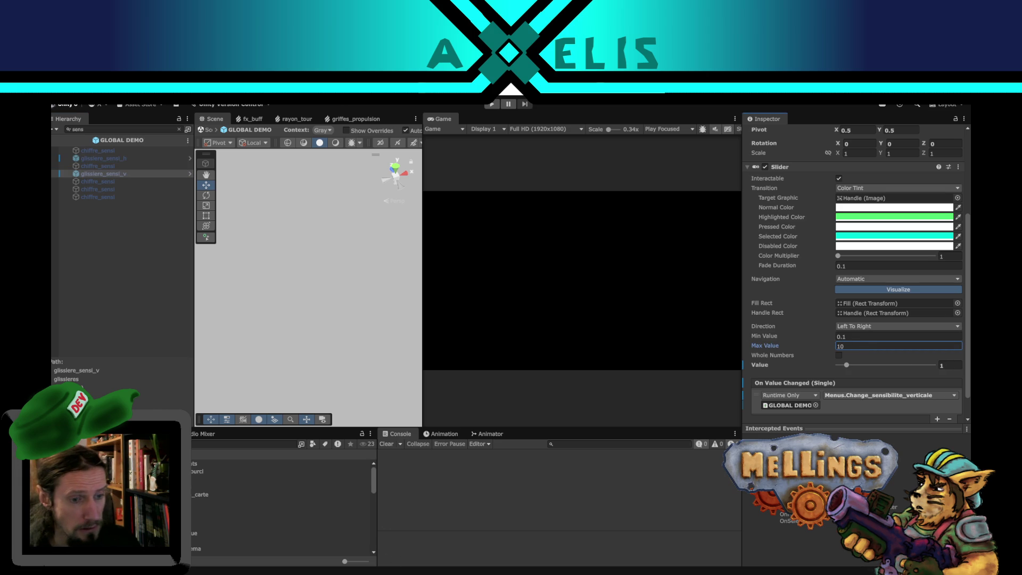
pyautogui.hotkey('alt', 'Tab')
pyautogui.moveTo(479, 572)
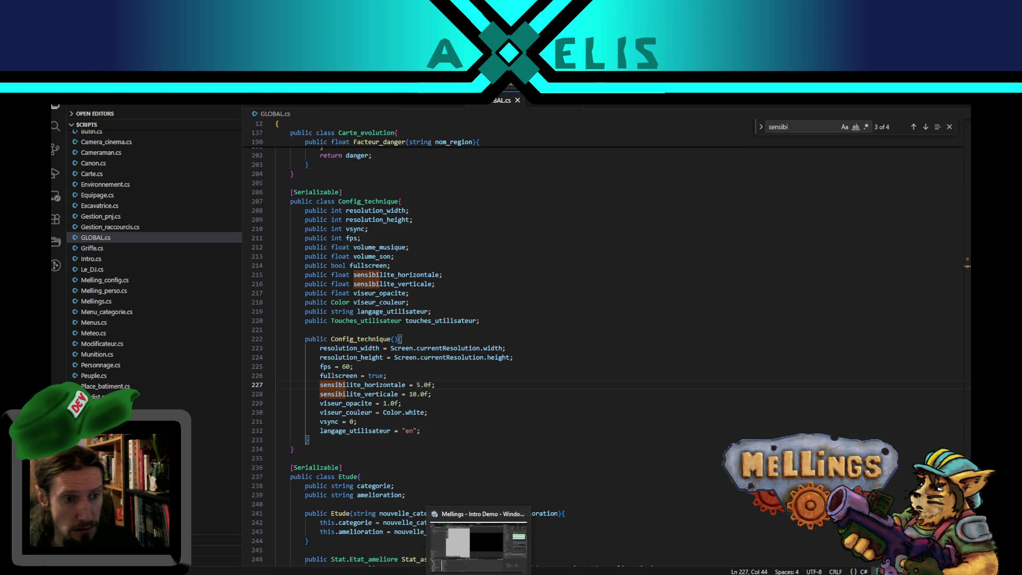
pyautogui.click(478, 546)
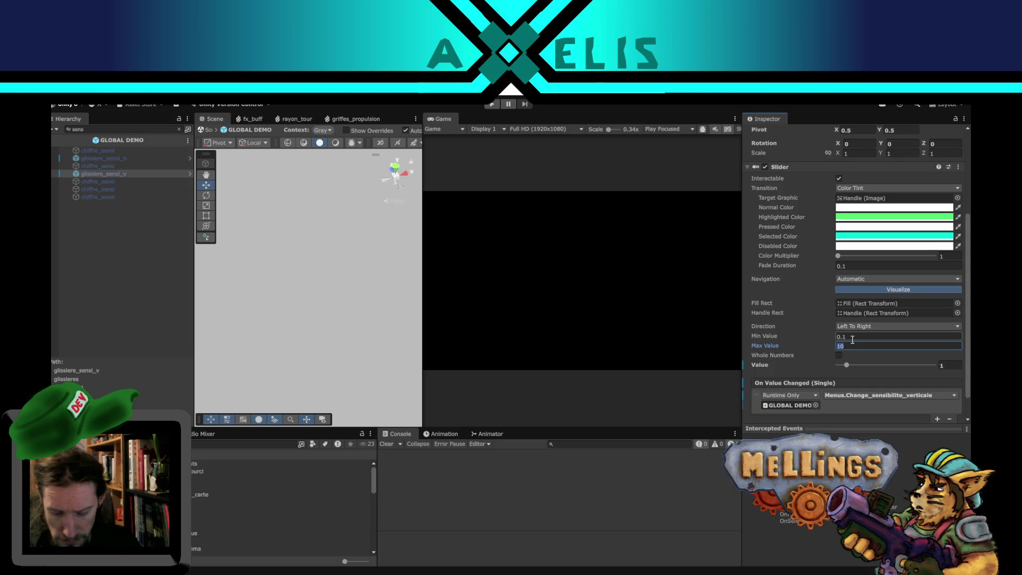
pyautogui.write('20')
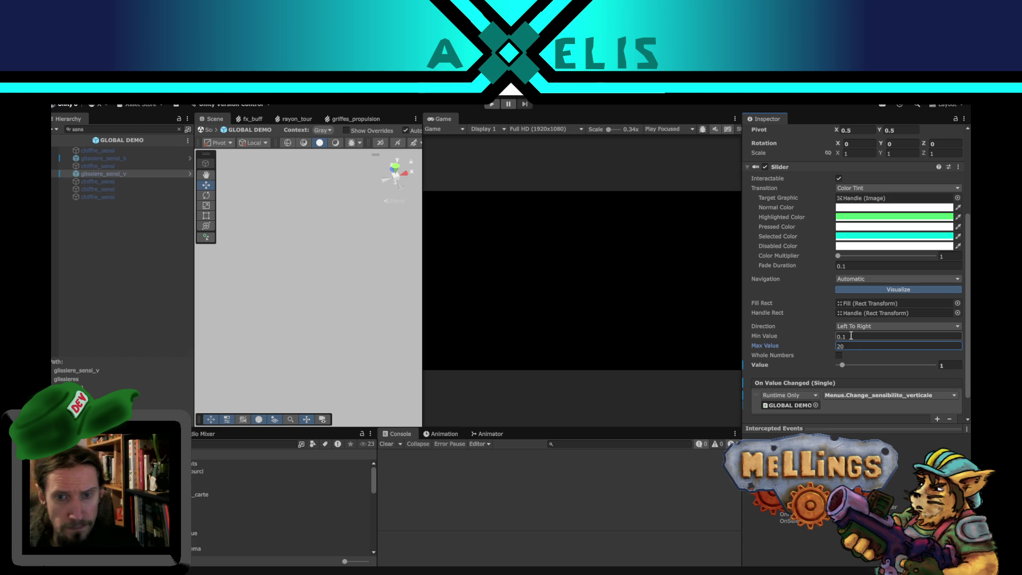
pyautogui.click(851, 335)
pyautogui.write('1')
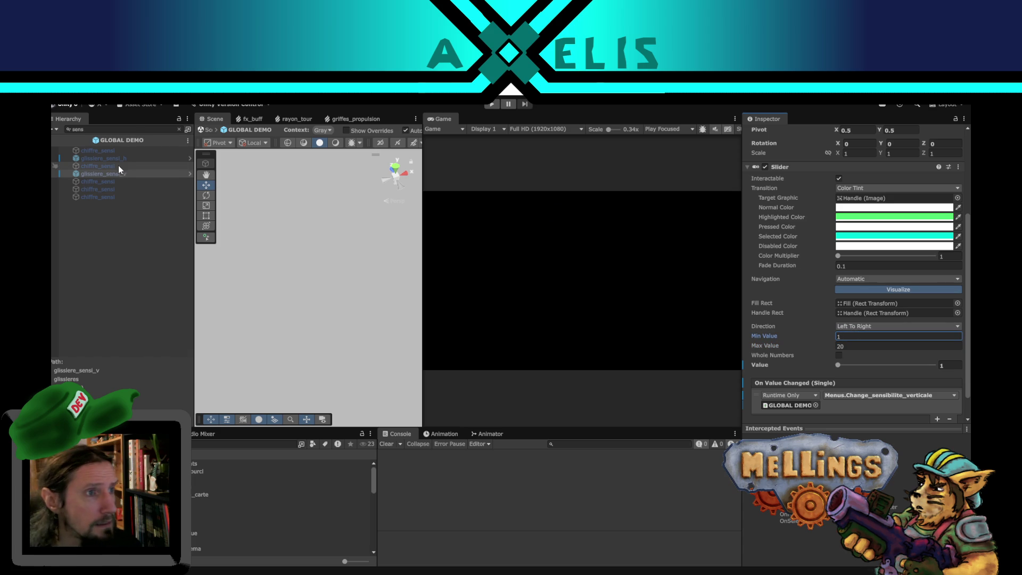
# - Give glissiere_sensi_h Min Value 1 and Max Value 20, and save the prefab
pyautogui.click(117, 158)
pyautogui.click(890, 337)
pyautogui.press('Tab')
pyautogui.write('20')
pyautogui.hotkey('ctrl', 's')
pyautogui.click(132, 315)
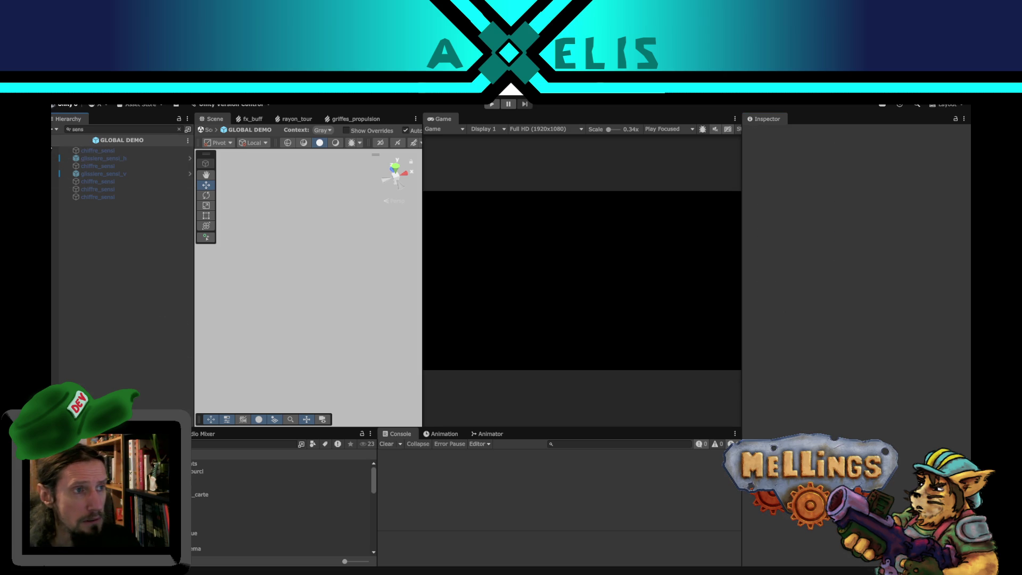
# - Leave the prefab and enter Play mode with the game view maximized
pyautogui.click(58, 140)
pyautogui.click(489, 104)
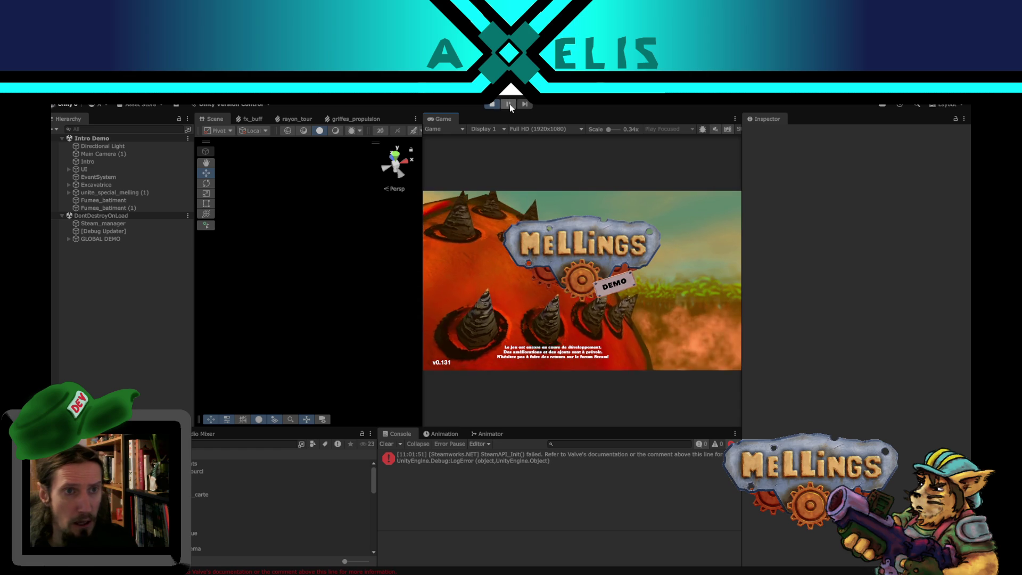
pyautogui.click(687, 129)
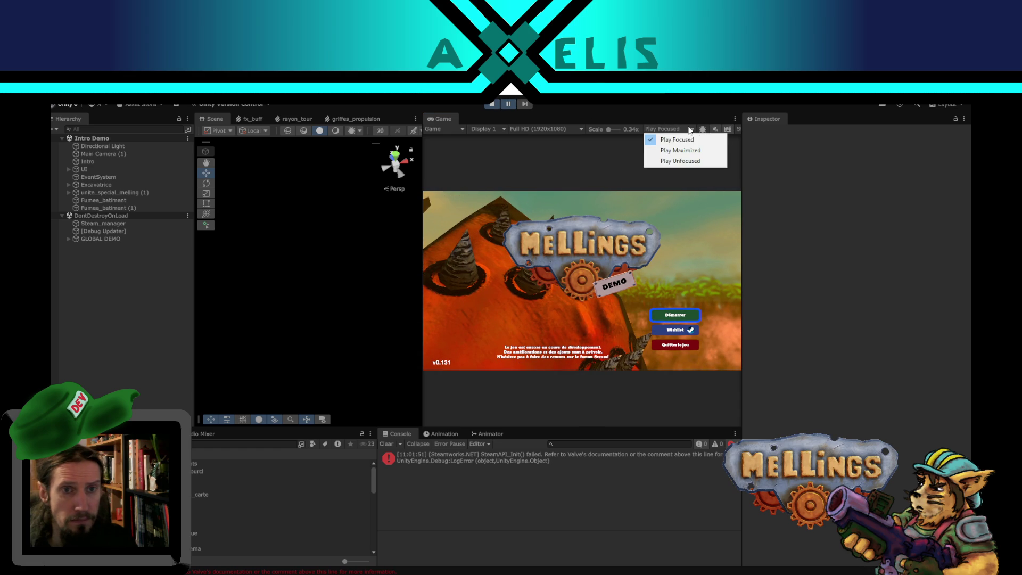
pyautogui.click(672, 149)
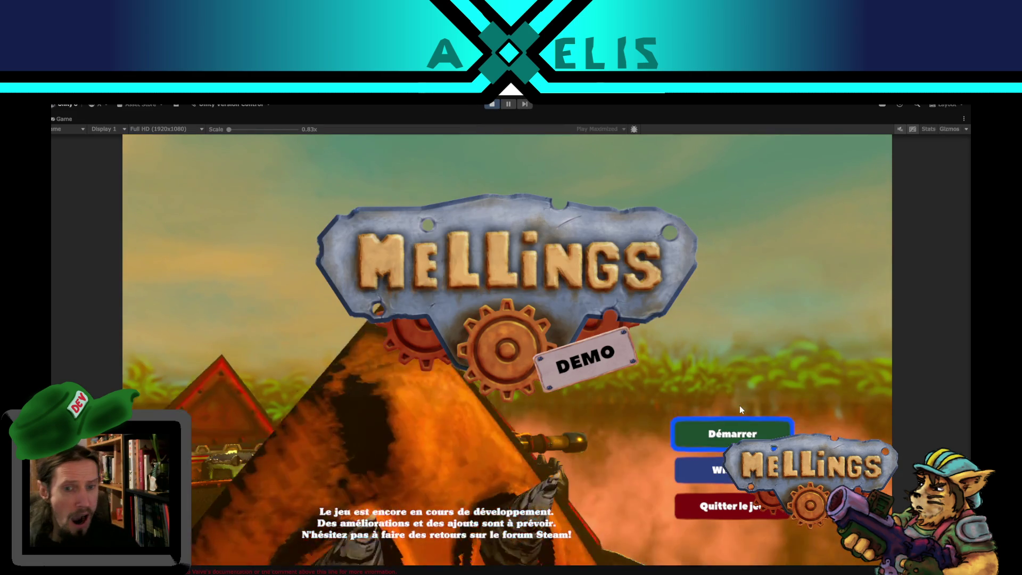
# - Start the game with Démarrer and launch the Jungle expedition via Lancement
pyautogui.click(740, 435)
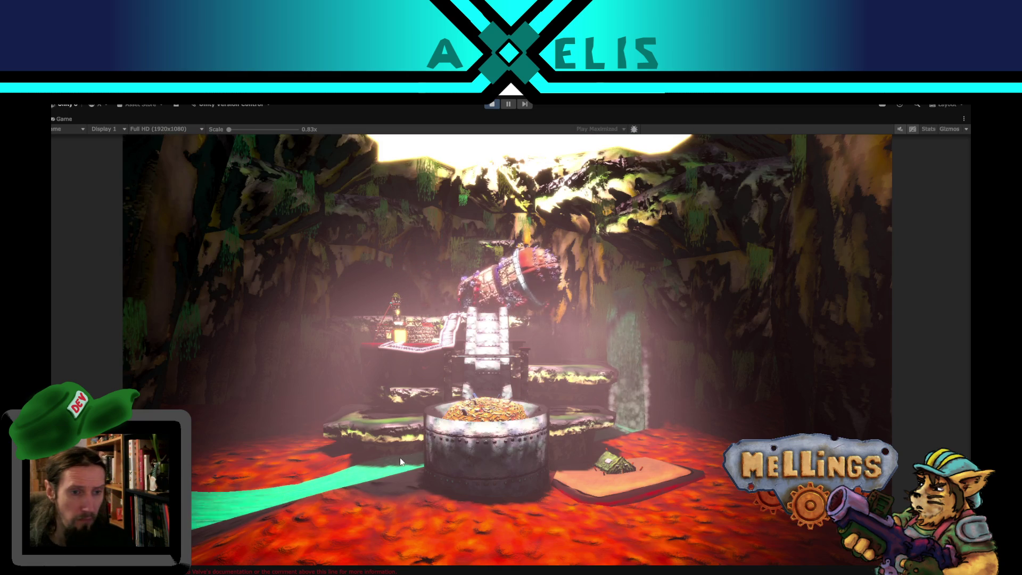
pyautogui.click(487, 511)
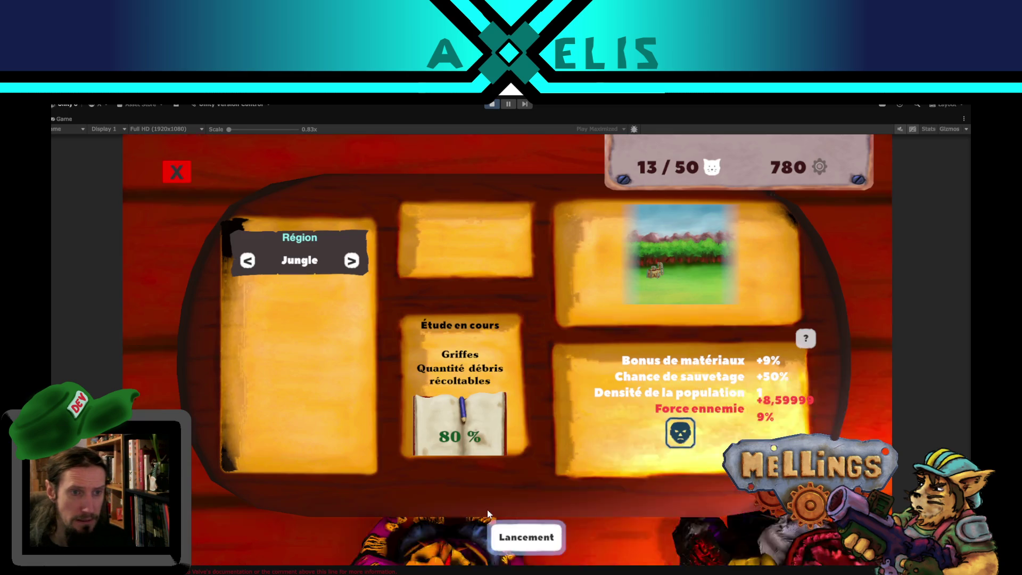
pyautogui.click(517, 530)
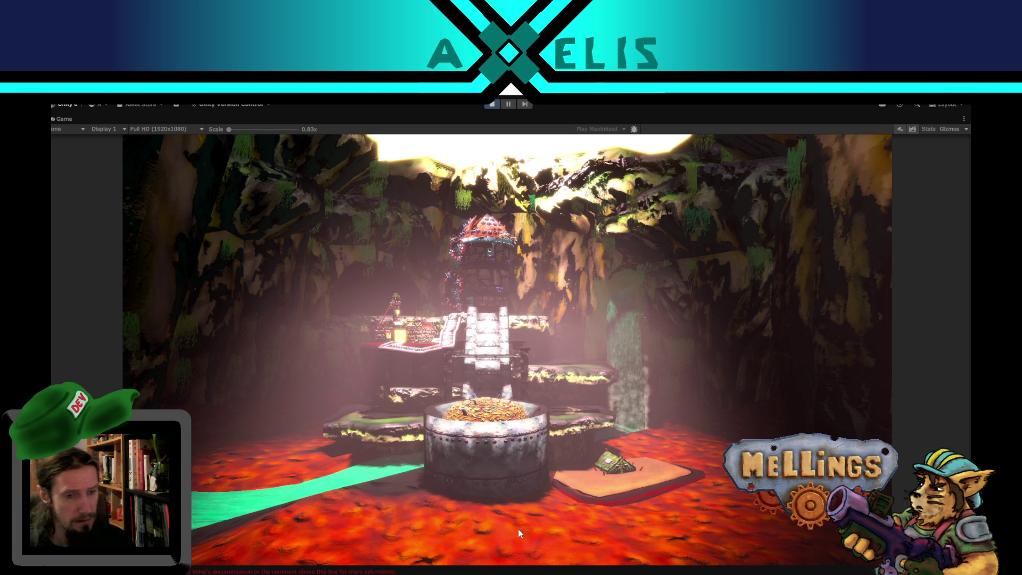
pyautogui.hotkey('alt', 'Tab')
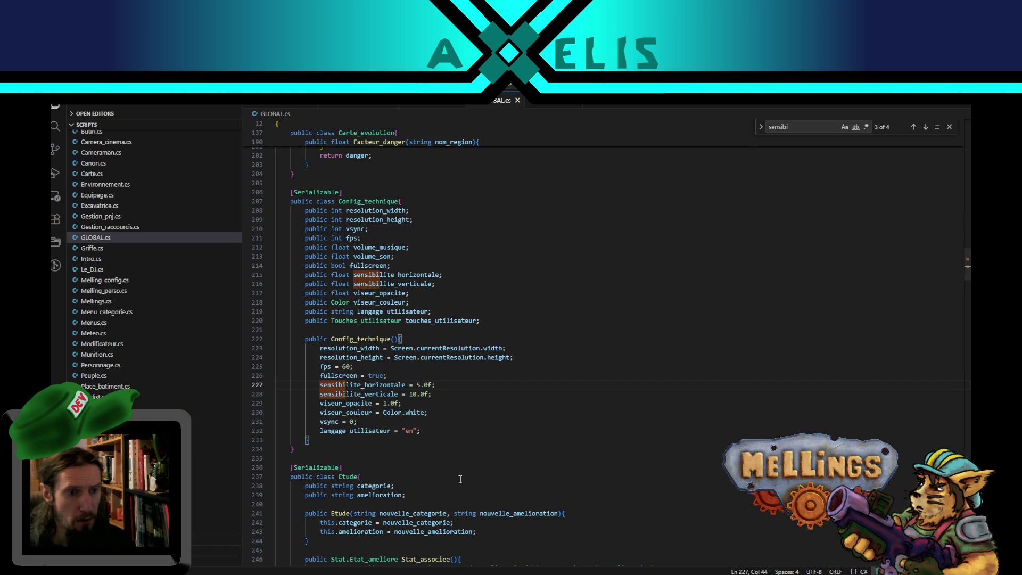
pyautogui.hotkey('alt', 'Tab')
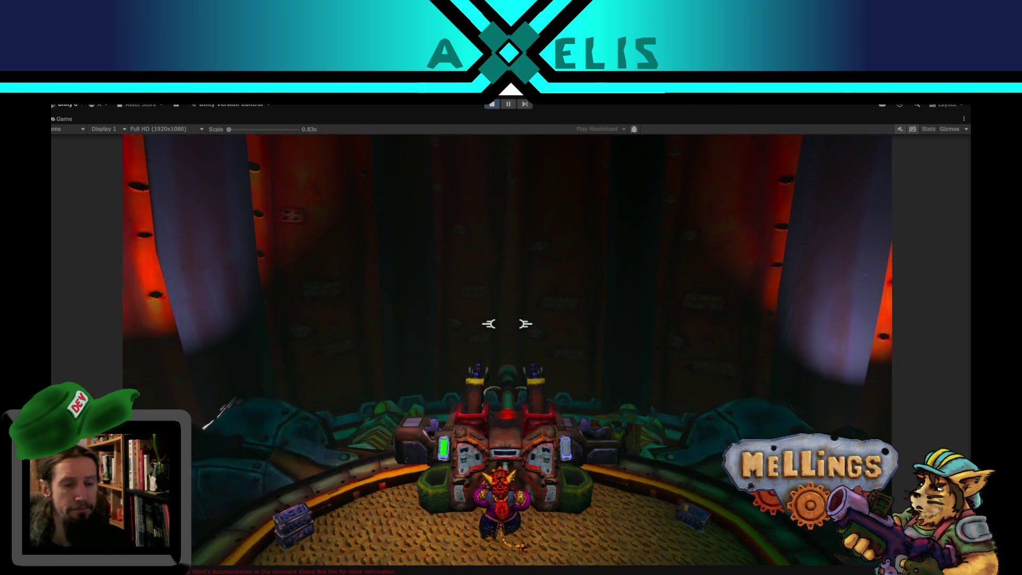
# - In Contrôles, set sensitivities to 5.27 horizontal and 10.01 vertical, then resume
pyautogui.press('Escape')
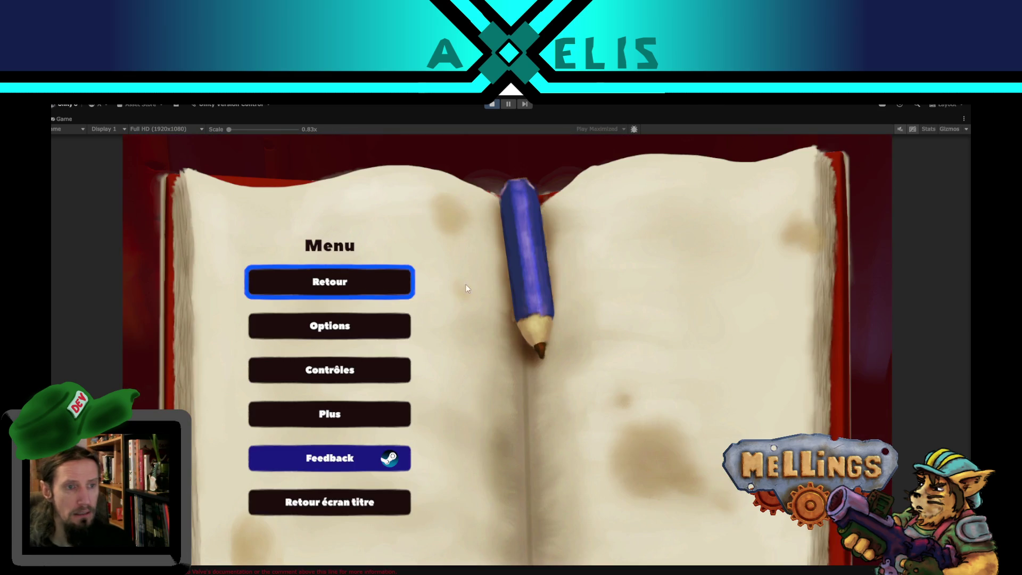
pyautogui.click(363, 367)
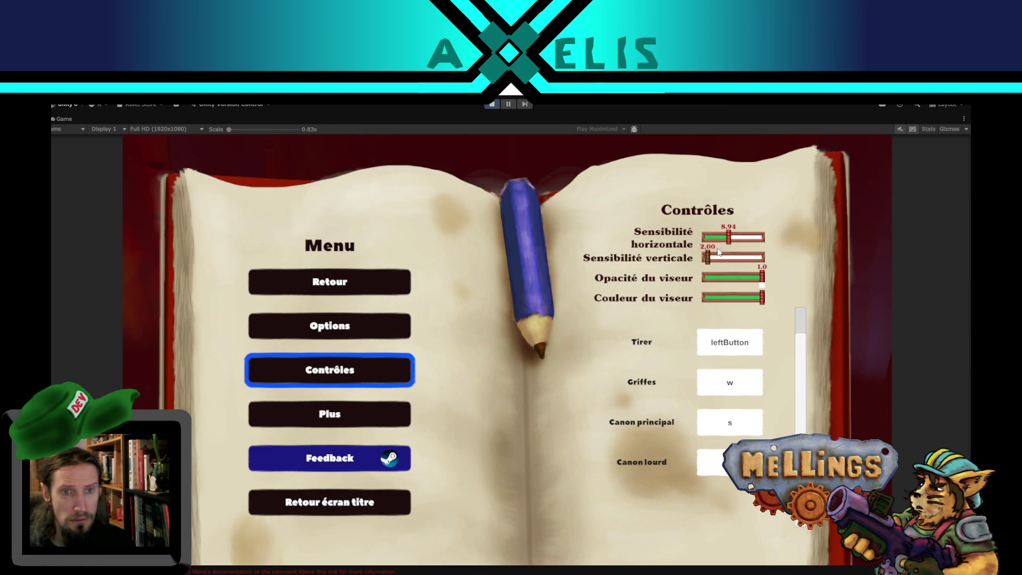
pyautogui.moveTo(713, 259)
pyautogui.mouseDown()
pyautogui.moveTo(733, 264)
pyautogui.moveTo(715, 235)
pyautogui.mouseUp()
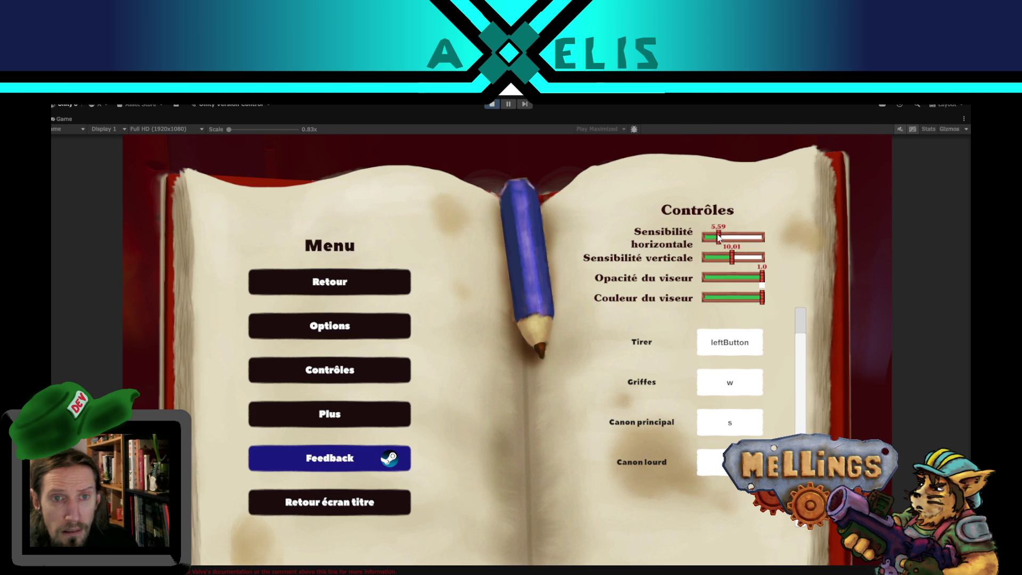
pyautogui.moveTo(716, 234); pyautogui.dragTo(715, 234)
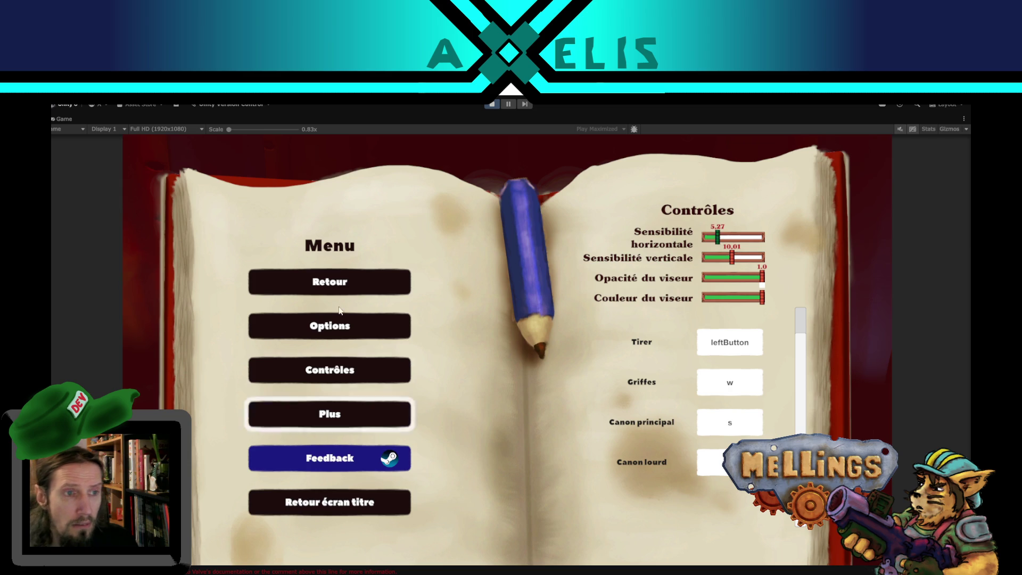
pyautogui.click(338, 285)
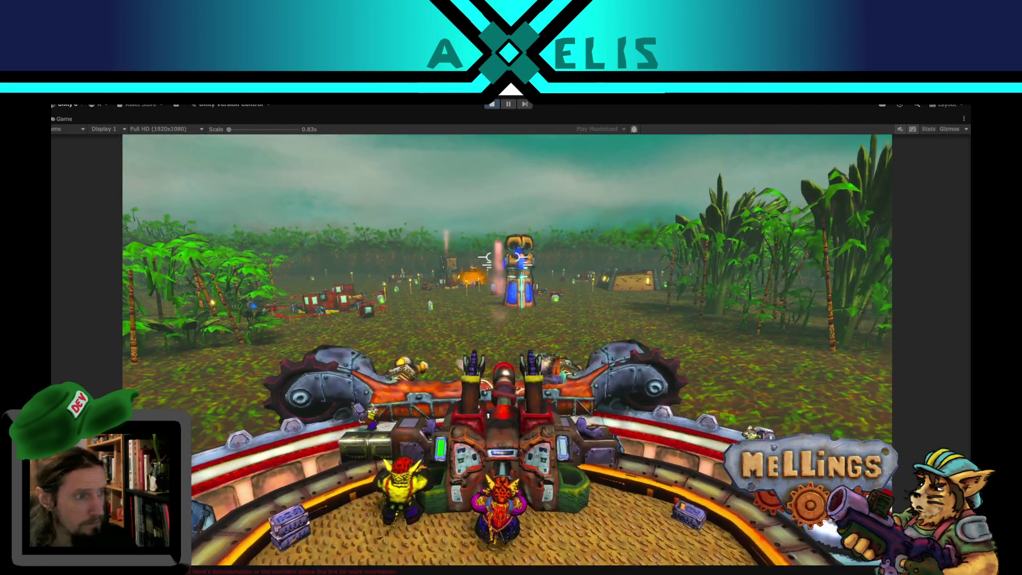
# - Stop Play mode and show the Steamworks SteamAPI_Init() error's stack trace
pyautogui.press('Escape')
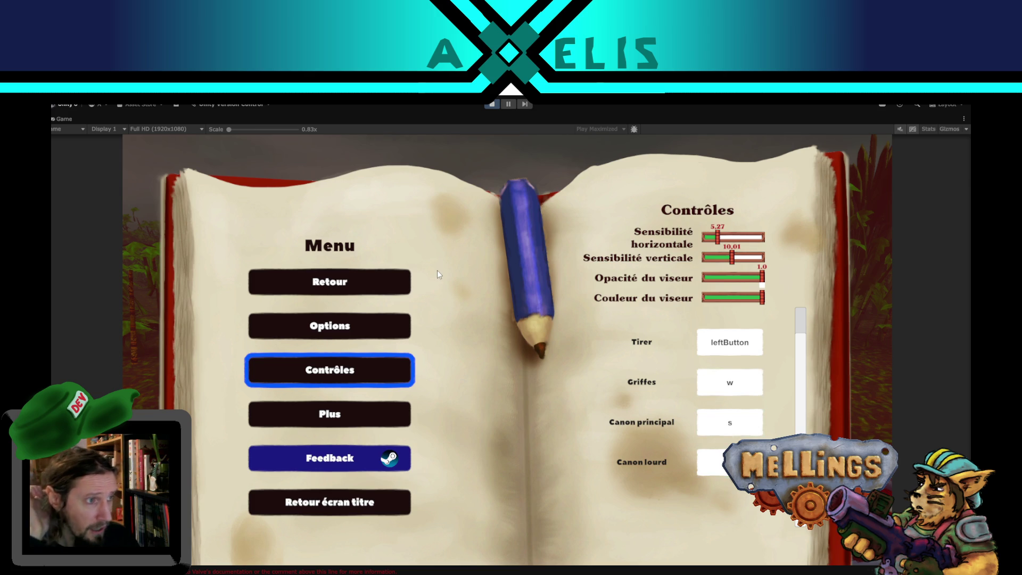
pyautogui.press('Escape')
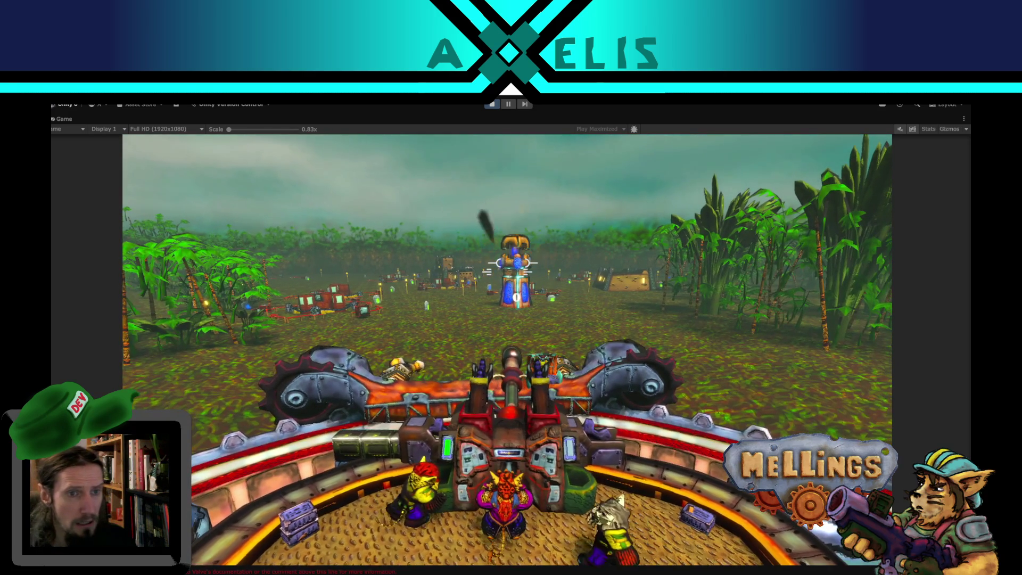
pyautogui.press('Escape')
pyautogui.click(495, 103)
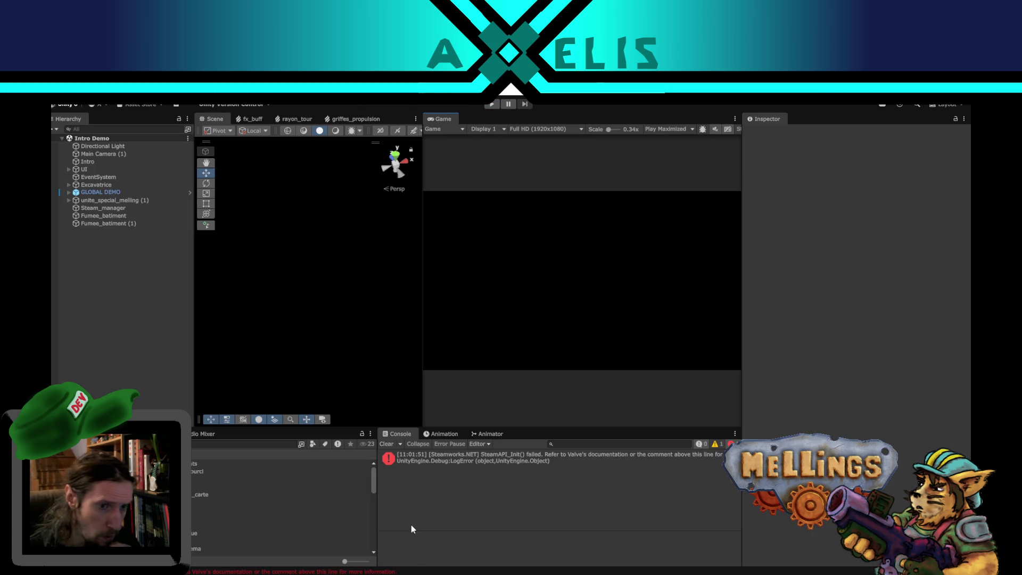
pyautogui.click(567, 456)
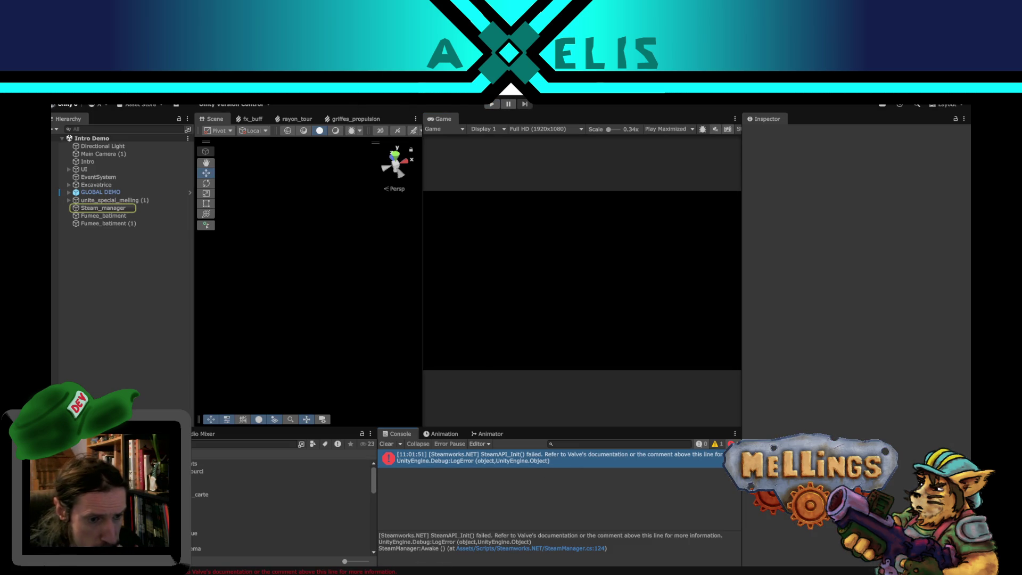
# - Open Excavatrice.cs in VS Code, then bring up the mellings.txt notes
pyautogui.hotkey('alt', 'Tab')
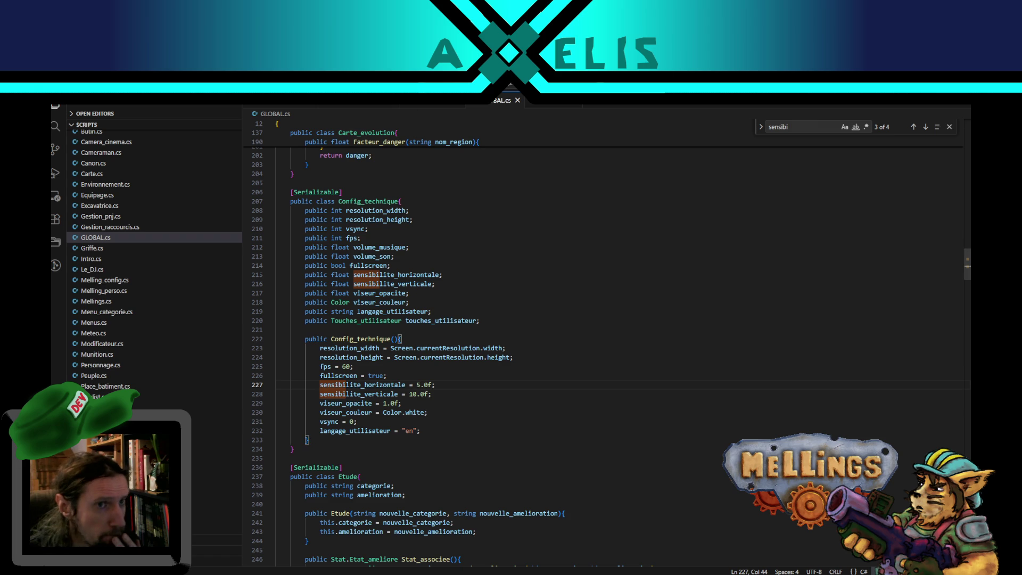
pyautogui.click(431, 109)
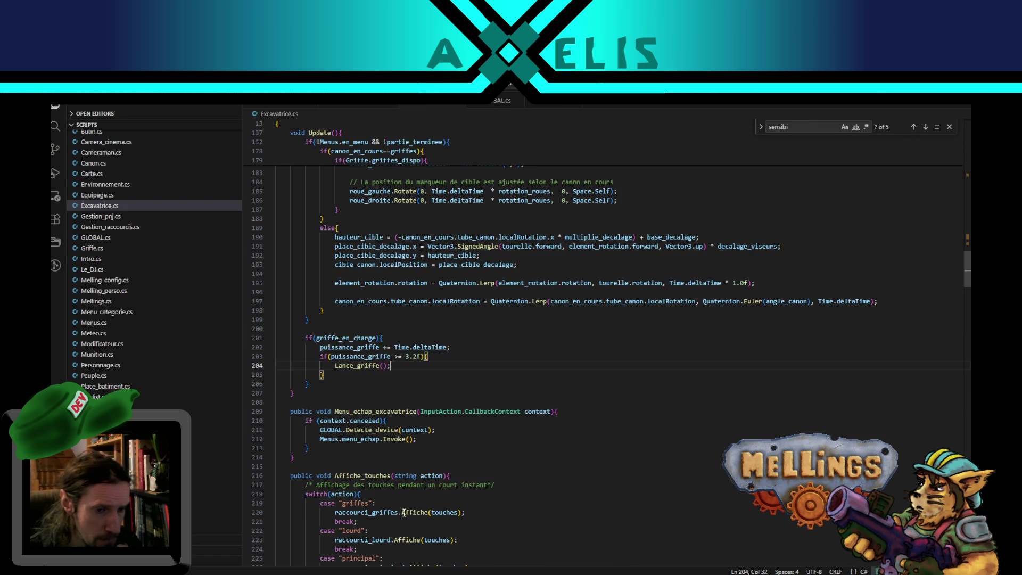
pyautogui.moveTo(468, 572)
pyautogui.click(466, 532)
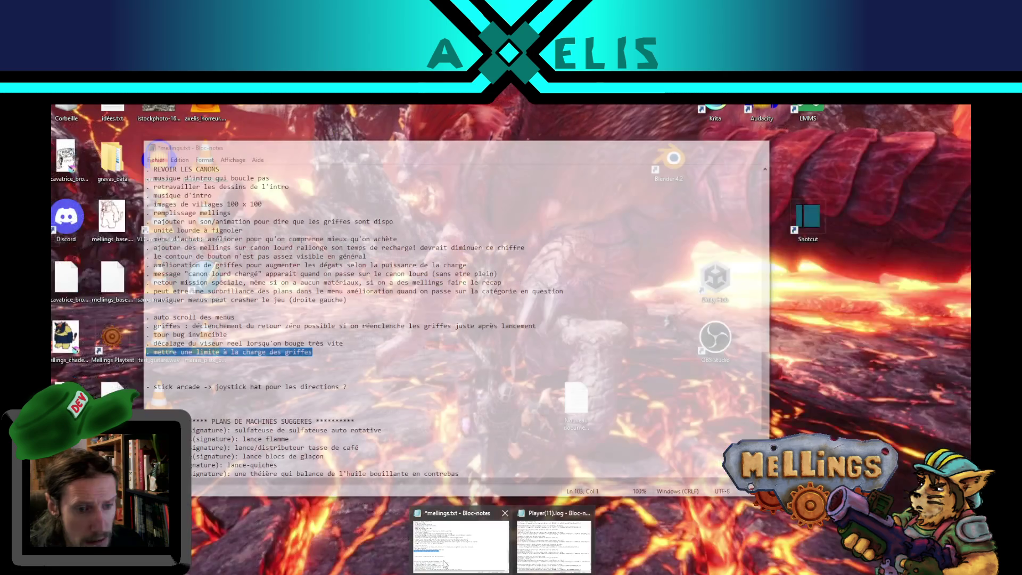
# - Delete the 'mettre une limite à la charge des griffes' to-do line
pyautogui.click(319, 352)
pyautogui.keyDown('shift'); pyautogui.click(357, 345); pyautogui.keyUp('shift')
pyautogui.press('Delete')
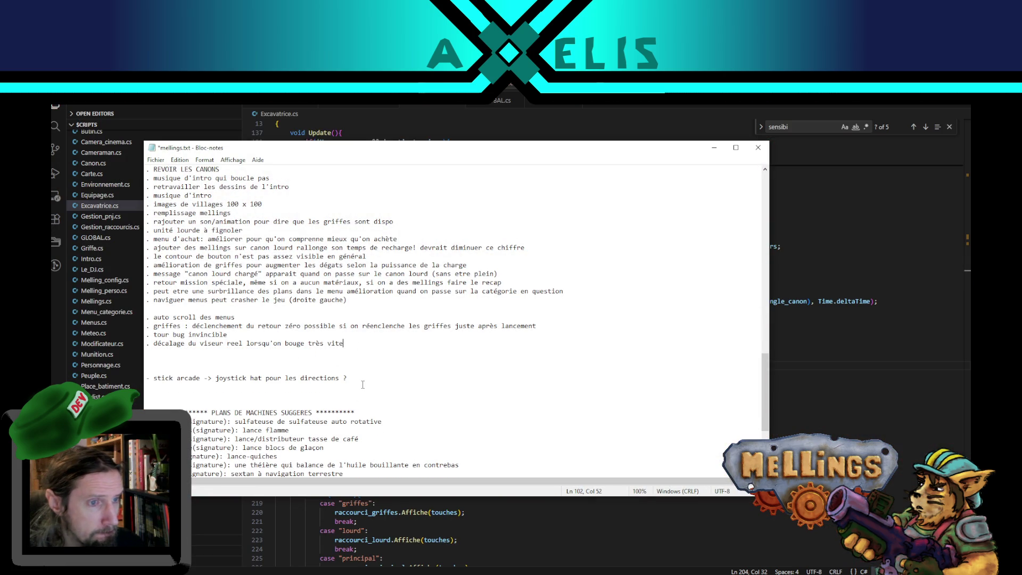
pyautogui.scroll(3, 362, 385)
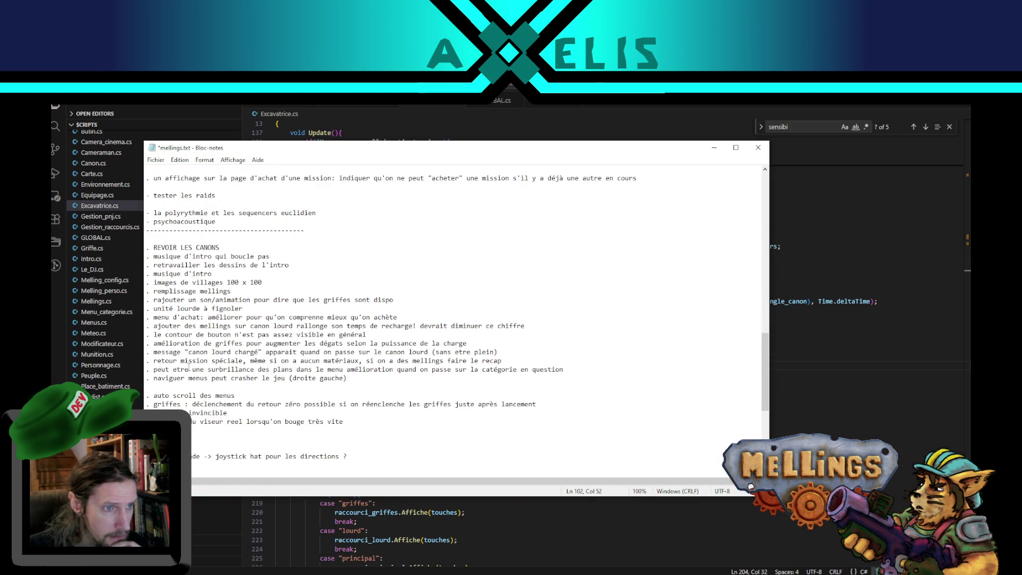
# - Delete the purchase-menu improvement to-do line
pyautogui.moveTo(153, 360)
pyautogui.mouseDown()
pyautogui.moveTo(479, 371)
pyautogui.moveTo(528, 360)
pyautogui.mouseUp()
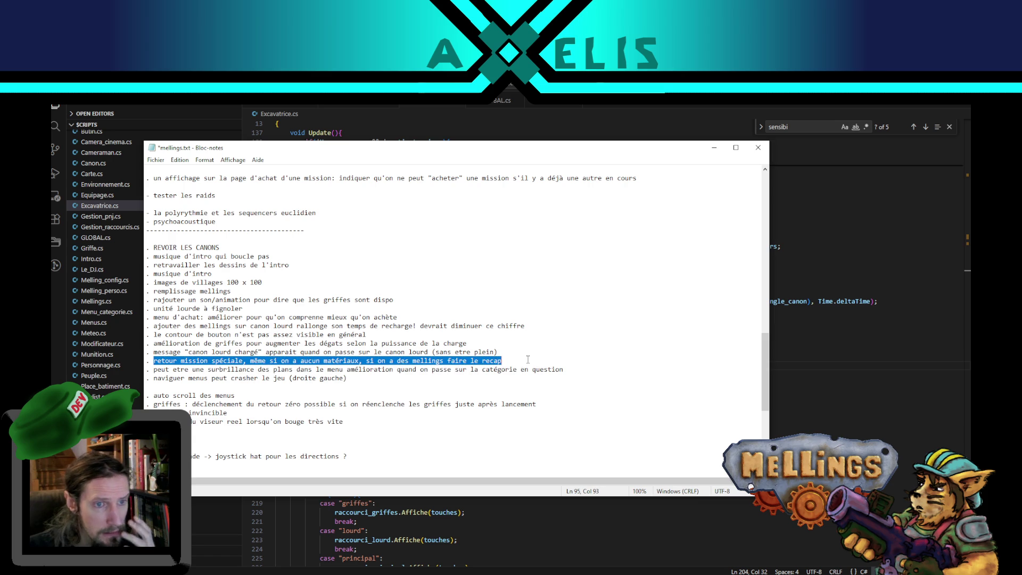
pyautogui.moveTo(170, 321)
pyautogui.mouseDown()
pyautogui.moveTo(155, 309)
pyautogui.moveTo(352, 319)
pyautogui.moveTo(404, 318)
pyautogui.moveTo(404, 307)
pyautogui.mouseUp()
pyautogui.click(405, 317)
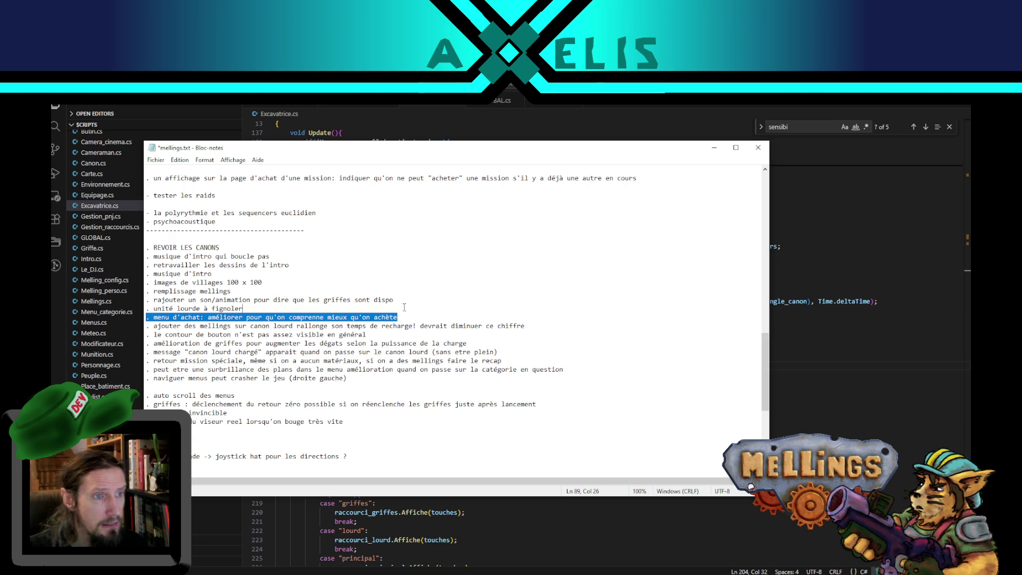
pyautogui.press('Delete')
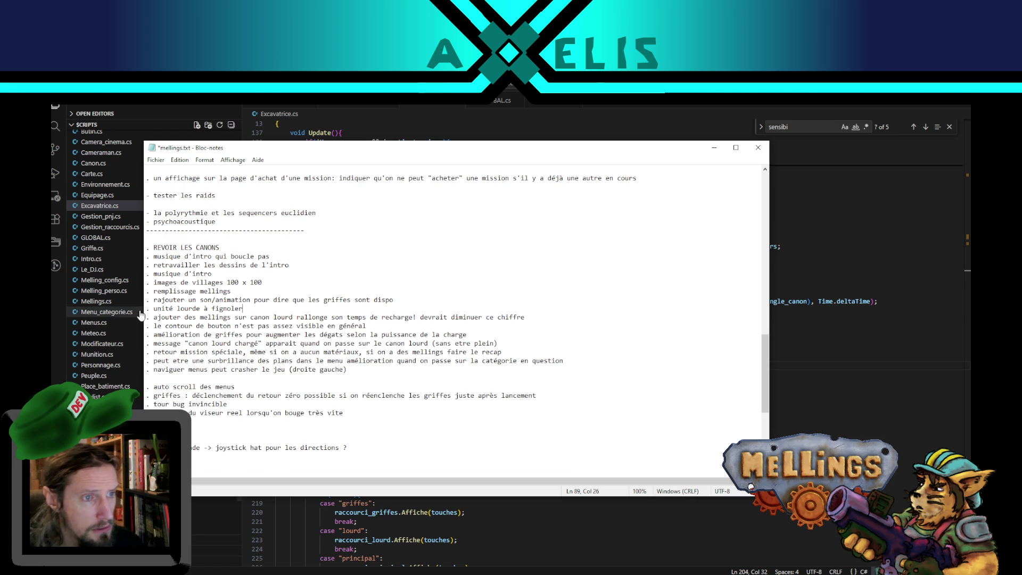
# - Review the remaining list, leaving the 'retour mission spéciale' line in place
pyautogui.scroll(2, 368, 378)
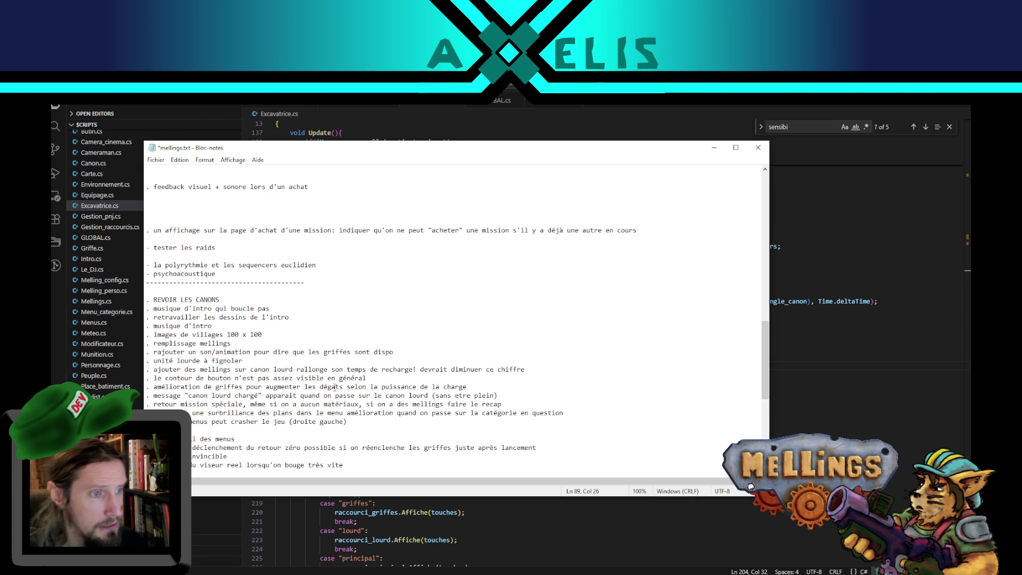
pyautogui.click(404, 352)
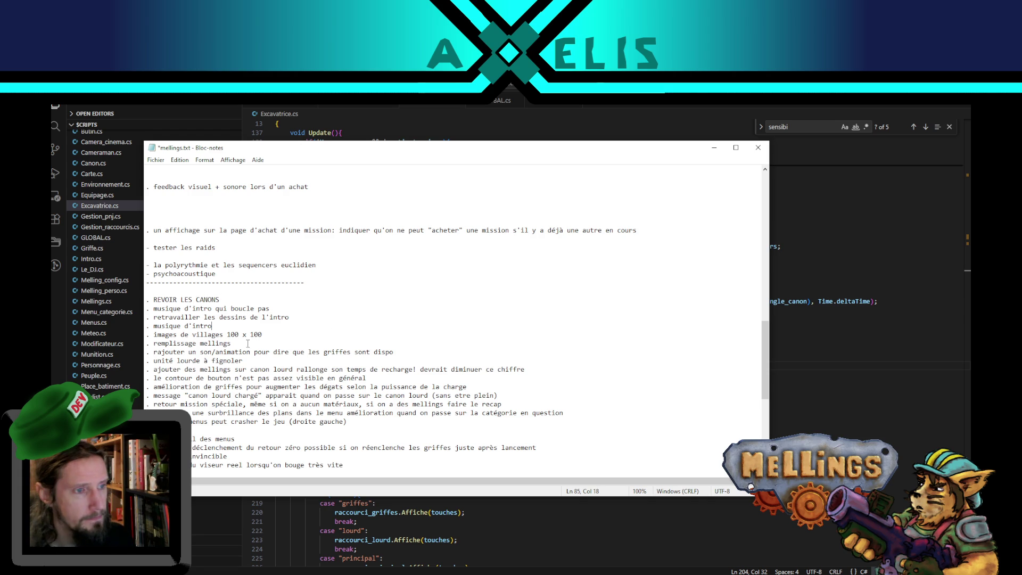
pyautogui.scroll(-2, 241, 348)
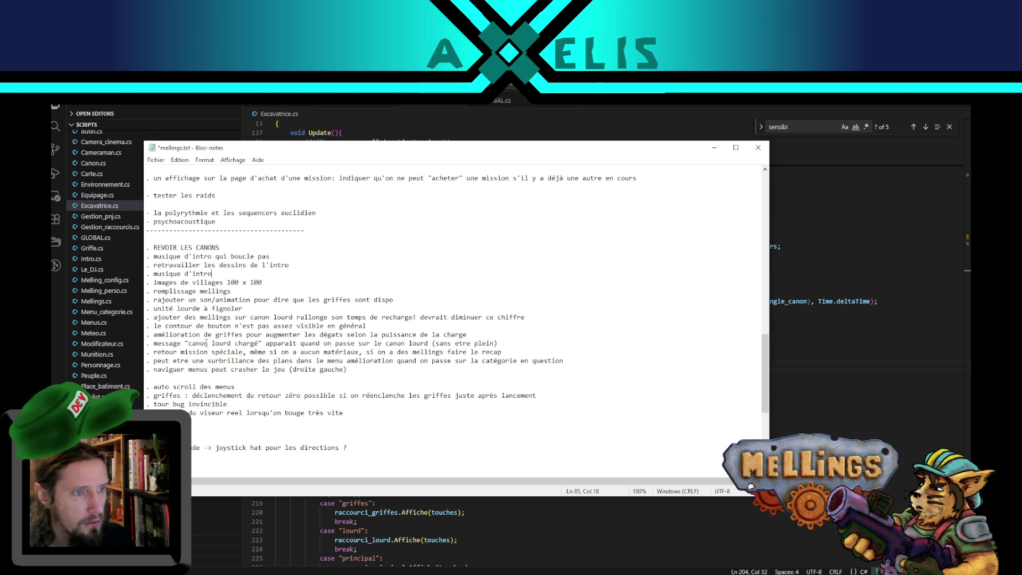
pyautogui.doubleClick(170, 351)
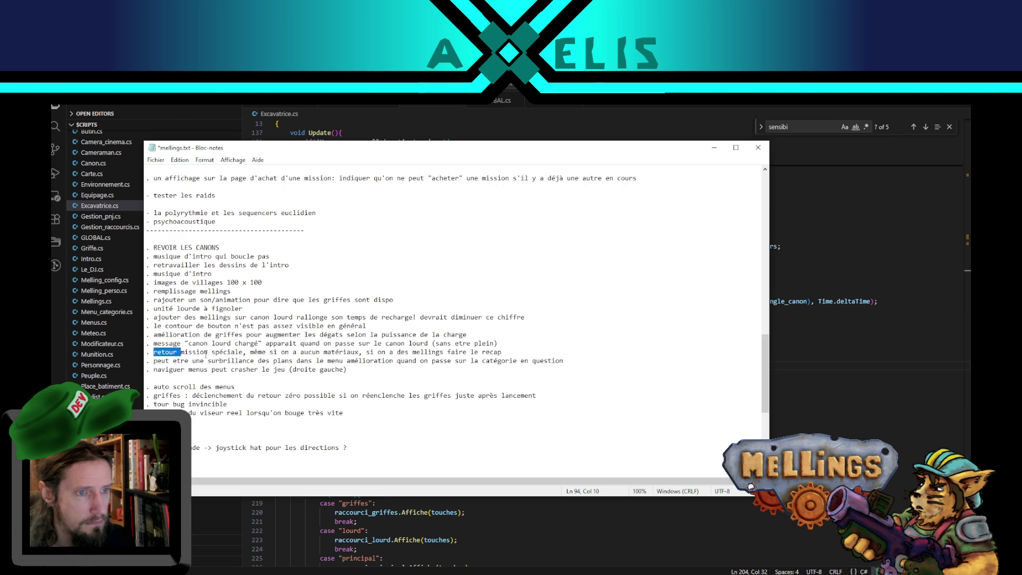
pyautogui.moveTo(171, 351); pyautogui.dragTo(517, 349)
pyautogui.click(517, 350)
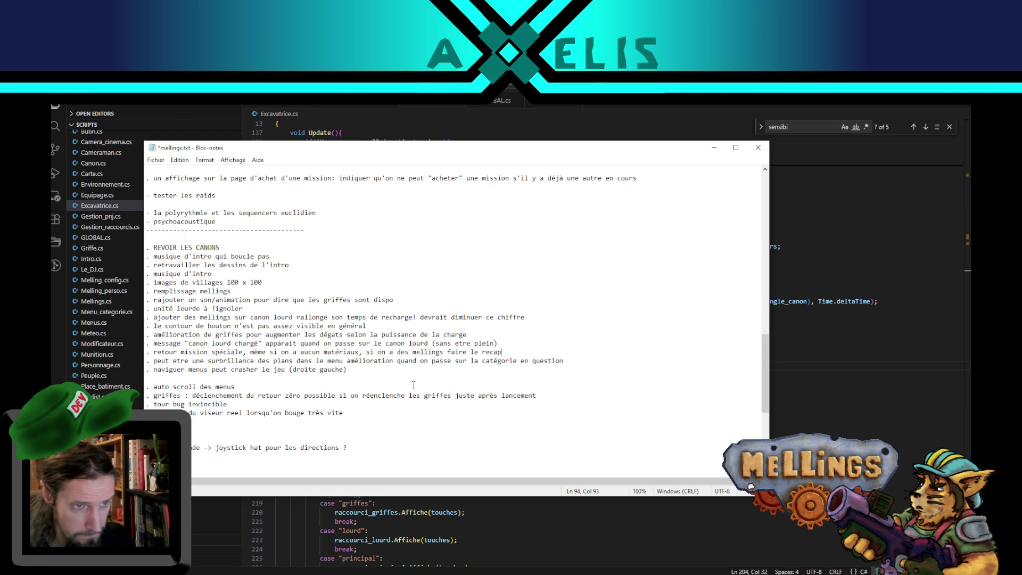
pyautogui.hotkey('alt', 'Tab')
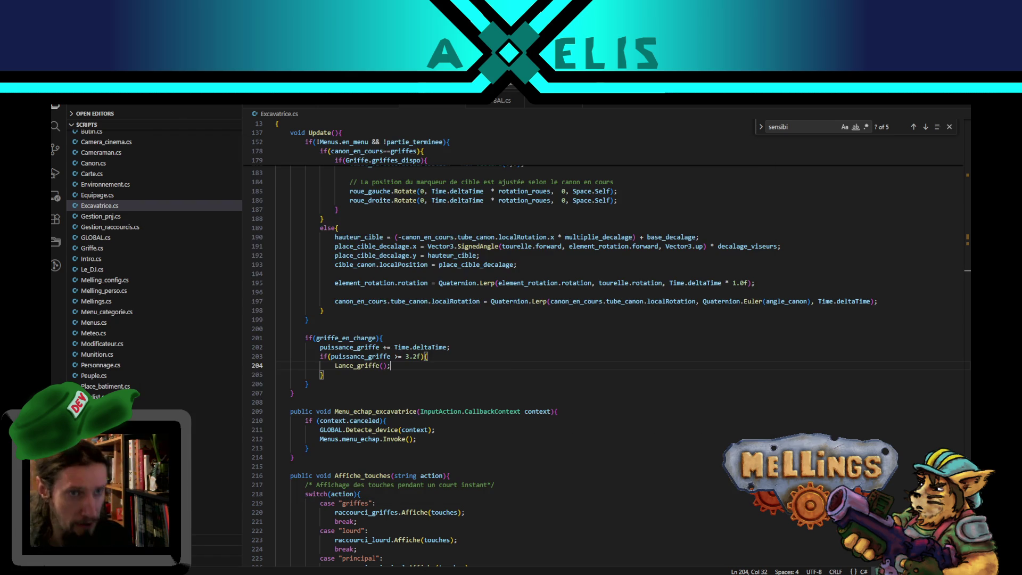
# - Open Amelioration_carte.cs and review its Verifie_amelioration and Initialise methods
pyautogui.scroll(5, 109, 259)
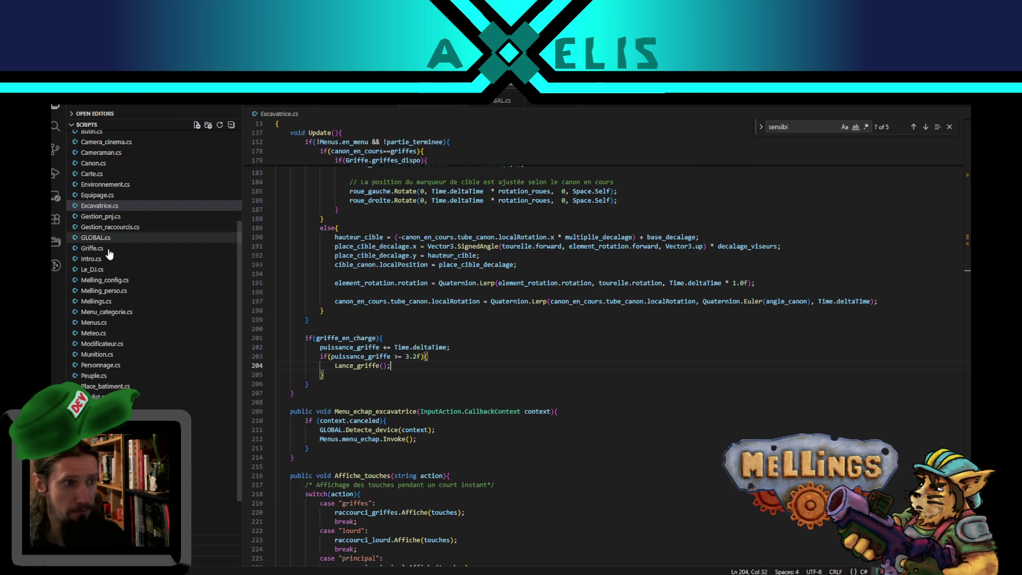
pyautogui.scroll(2, 109, 260)
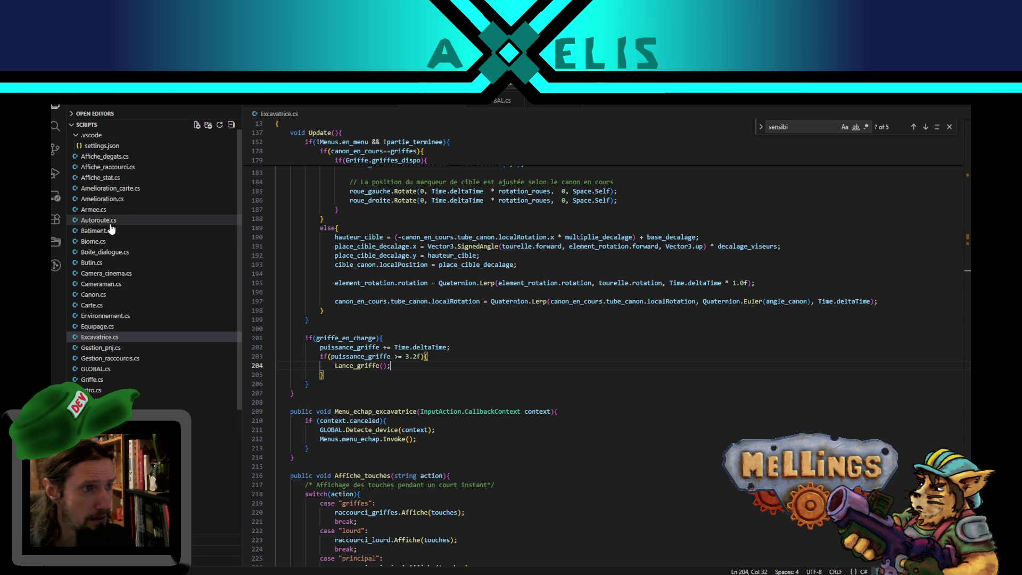
pyautogui.click(113, 199)
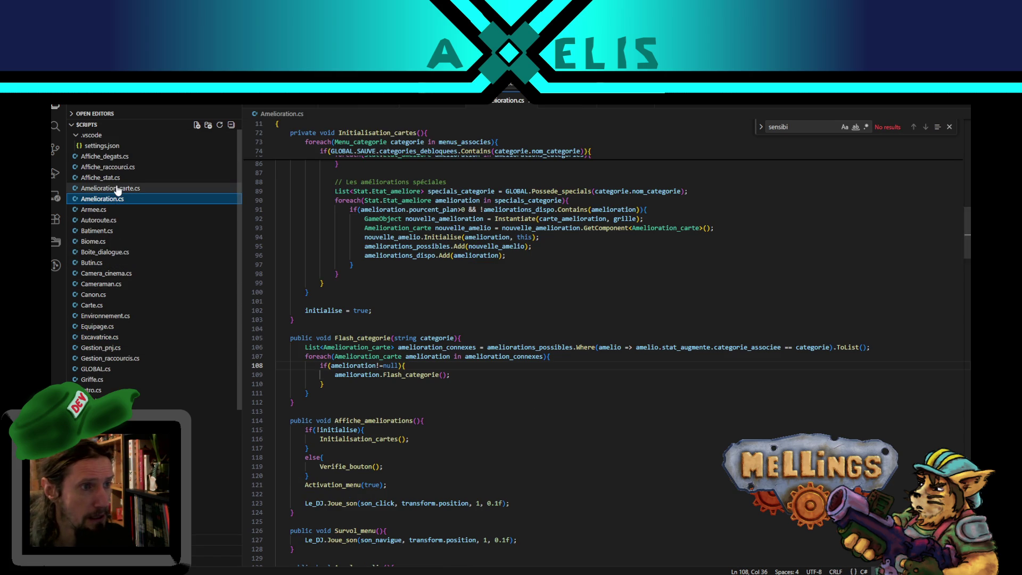
pyautogui.click(118, 188)
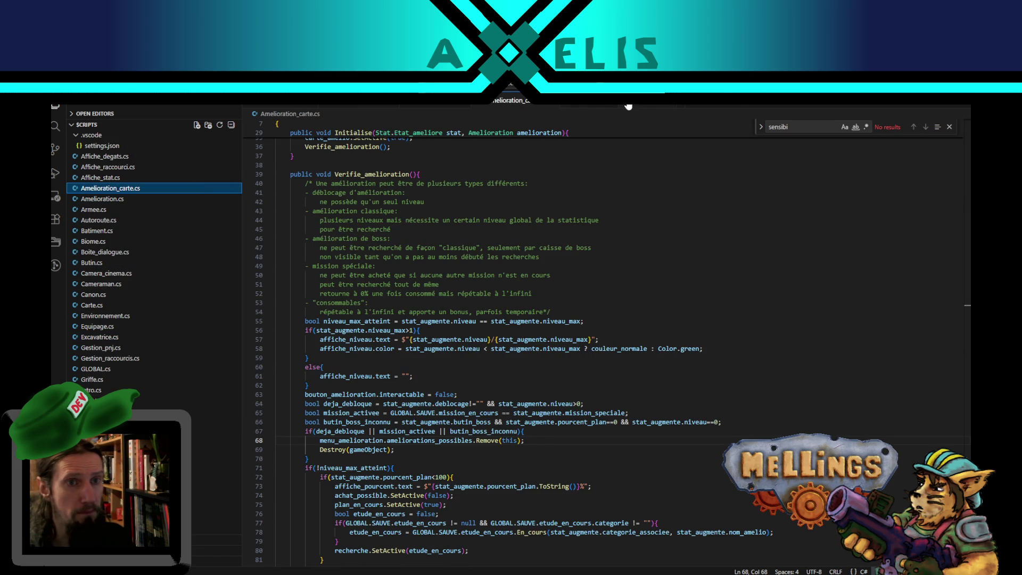
pyautogui.scroll(9, 678, 369)
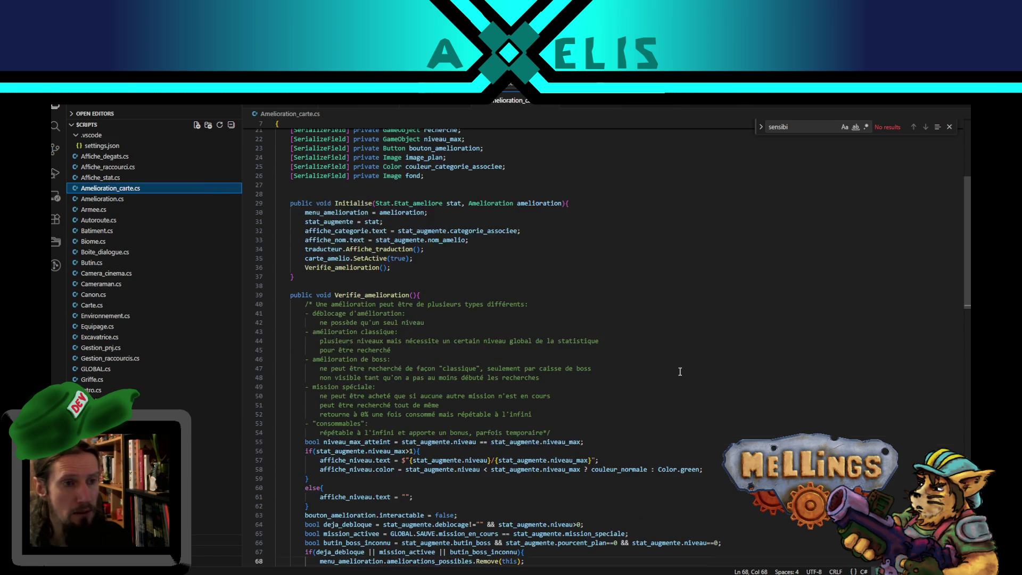
pyautogui.scroll(-5, 407, 397)
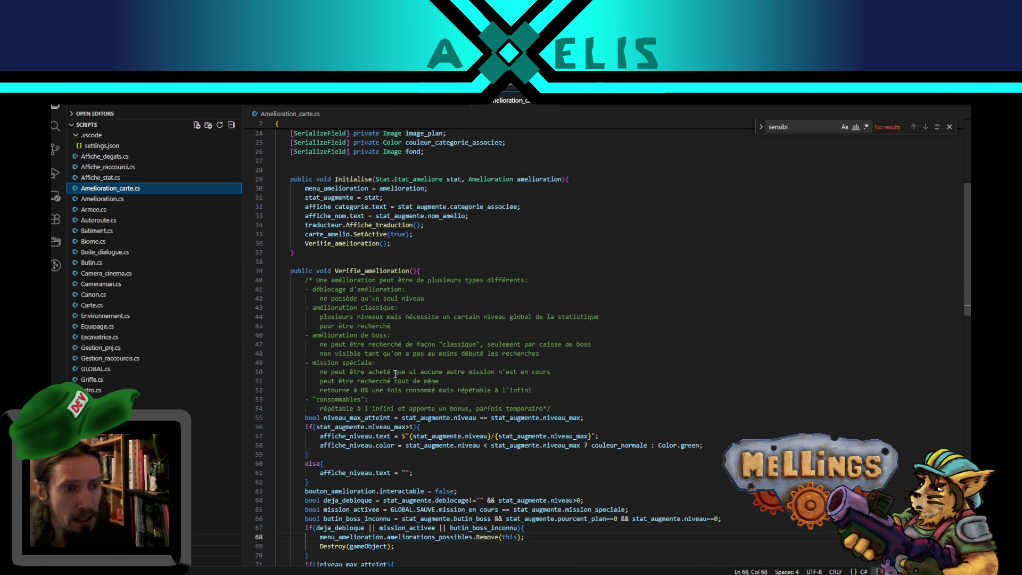
pyautogui.click(367, 270)
pyautogui.click(351, 181)
pyautogui.scroll(-5, 351, 181)
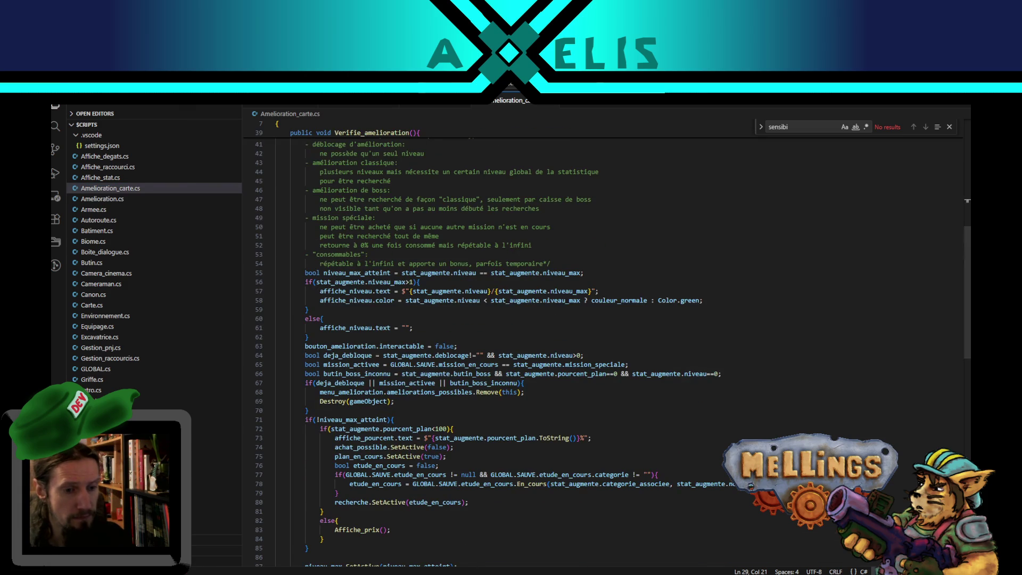
pyautogui.hotkey('alt', 'Tab')
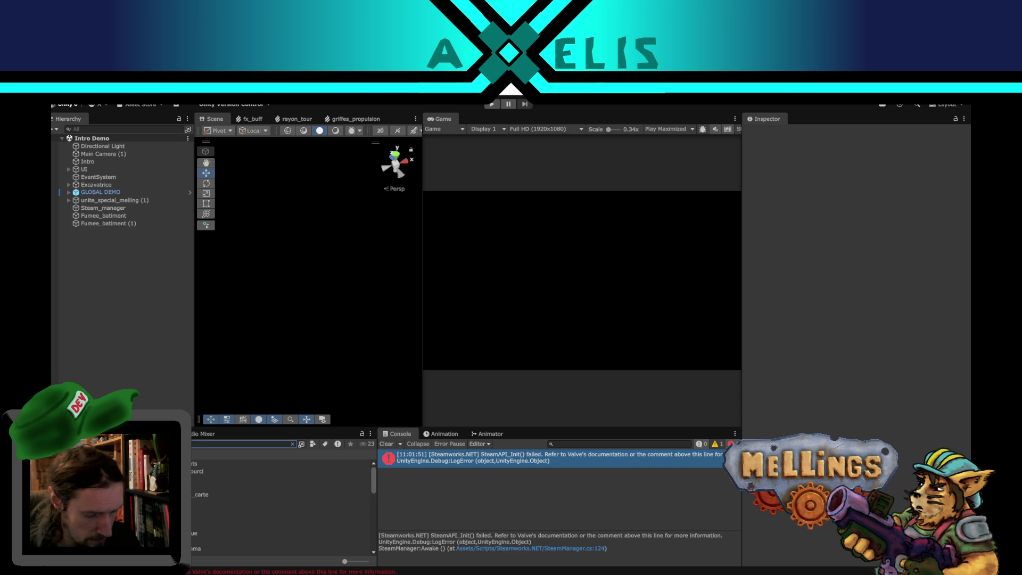
# - Find 'amelio' and open the Carte_ameliore prefab, review its script, Image and Button components, then return to Amelioration_carte.cs
pyautogui.write('amelio')
pyautogui.doubleClick(195, 525)
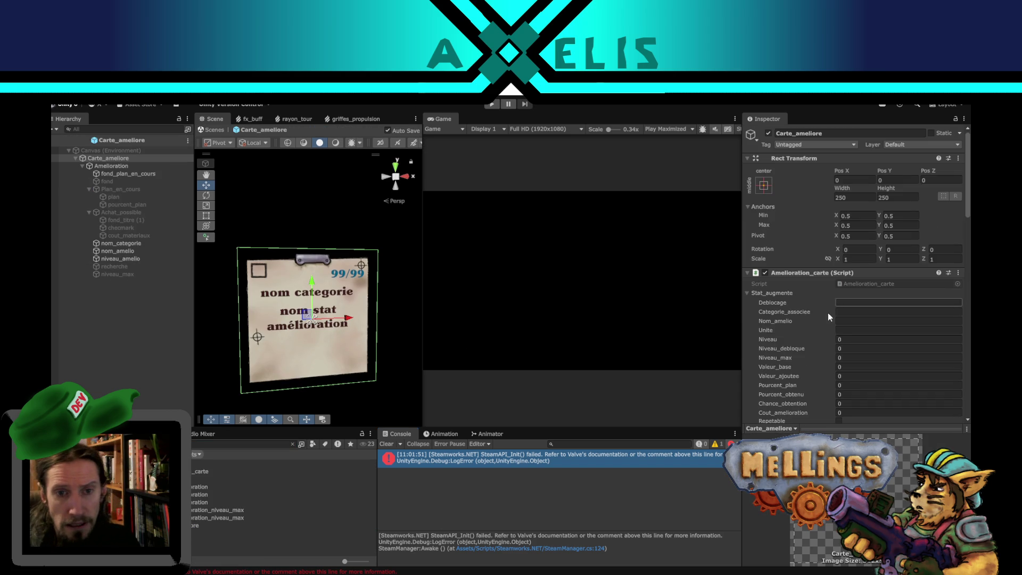
pyautogui.scroll(-15, 788, 363)
pyautogui.scroll(-4, 788, 363)
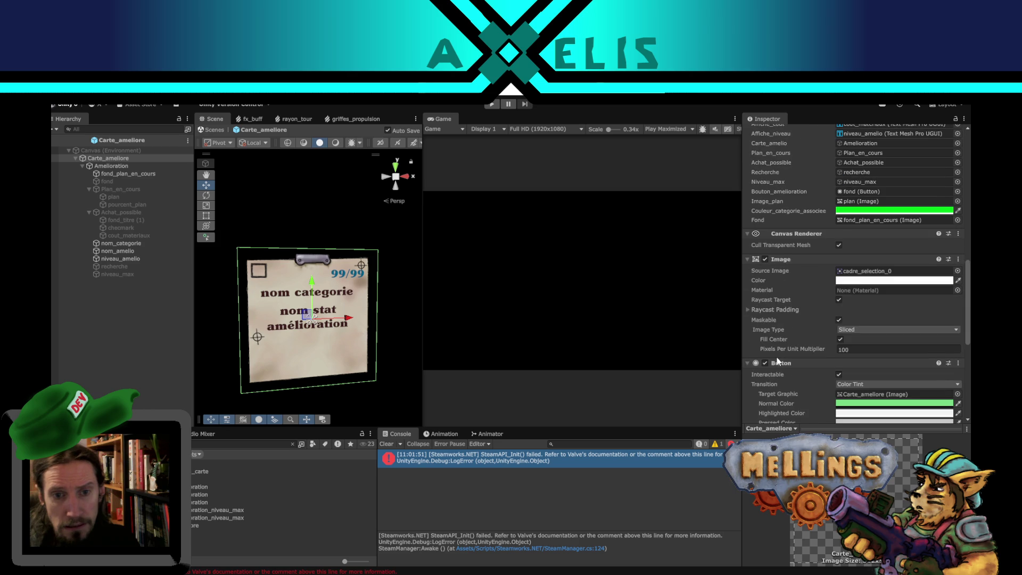
pyautogui.scroll(-4, 776, 365)
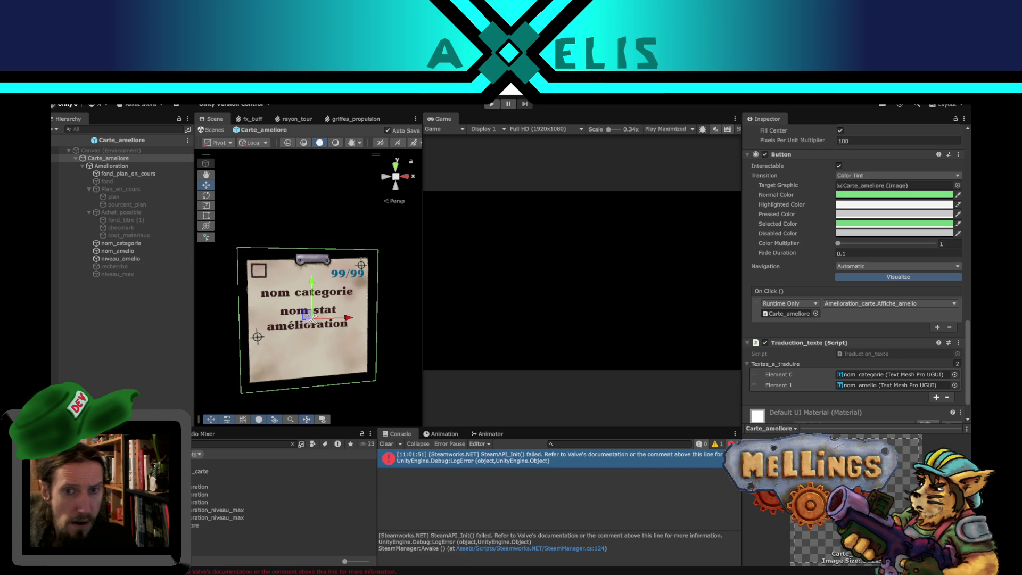
pyautogui.moveTo(407, 572)
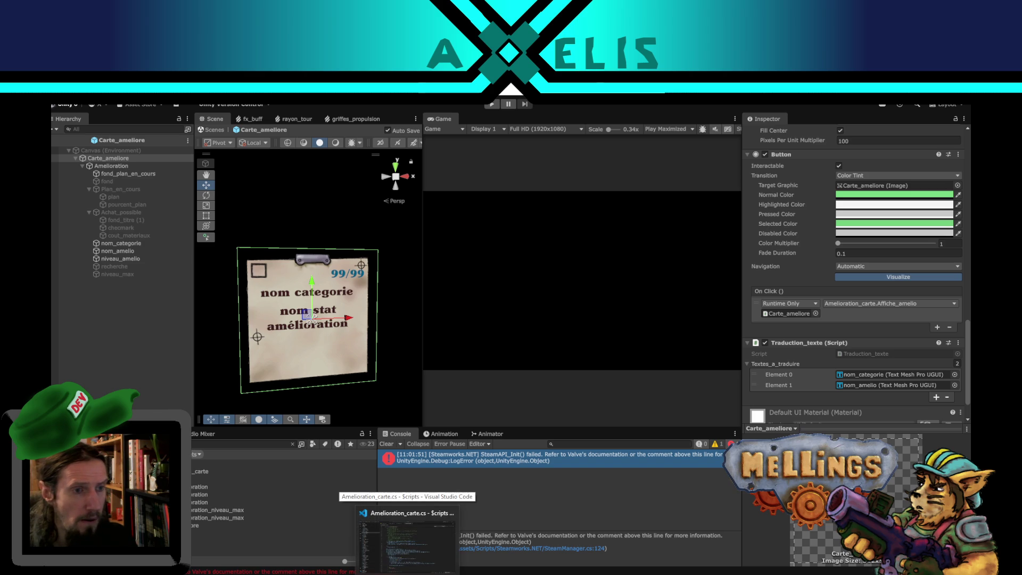
pyautogui.click(406, 535)
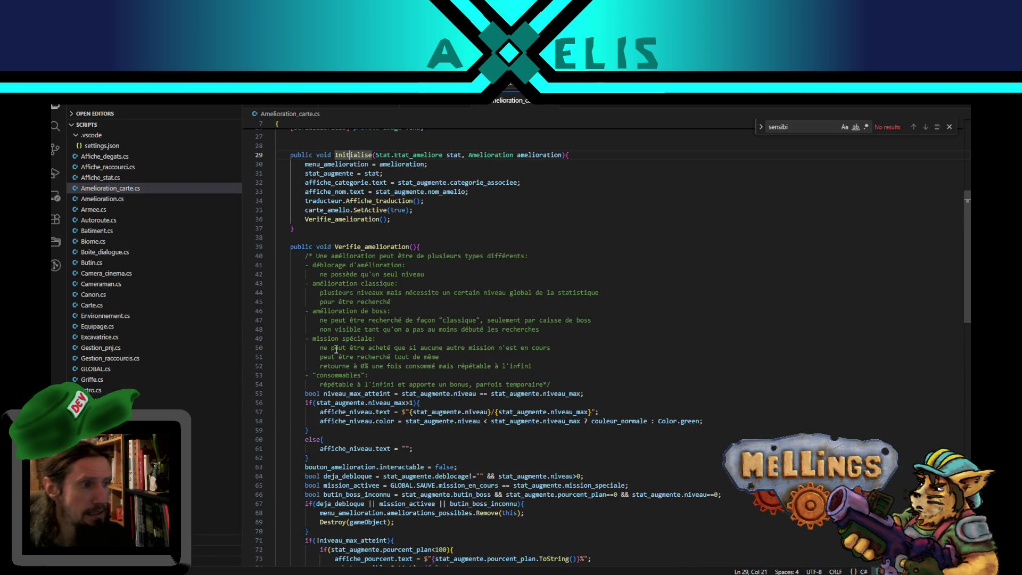
# - Review Amelioration_carte.cs from the top, highlighting menu_amelioration, then switch to Amelioration.cs
pyautogui.scroll(3, 340, 334)
pyautogui.scroll(3, 340, 334)
pyautogui.scroll(3, 392, 265)
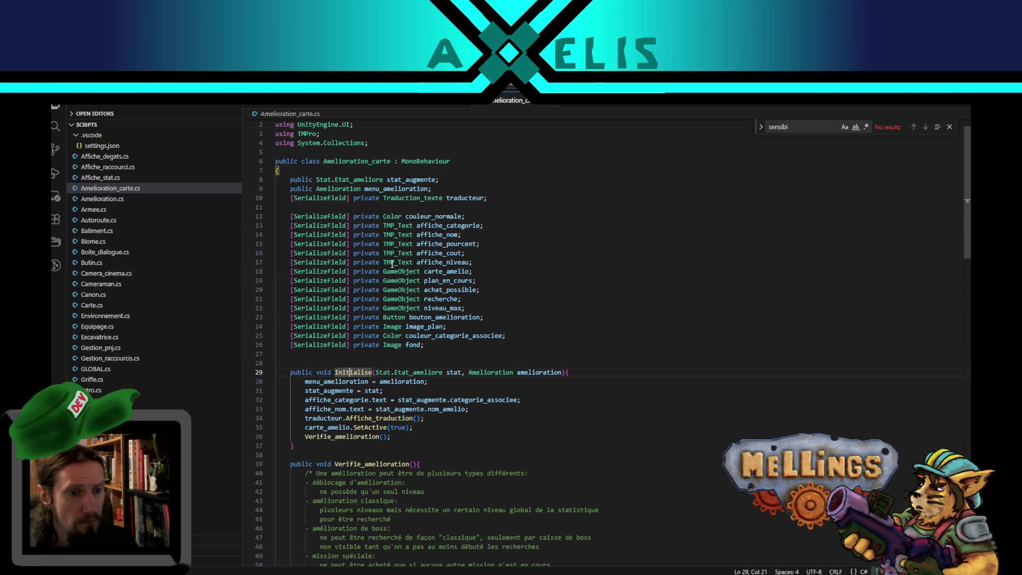
pyautogui.doubleClick(398, 188)
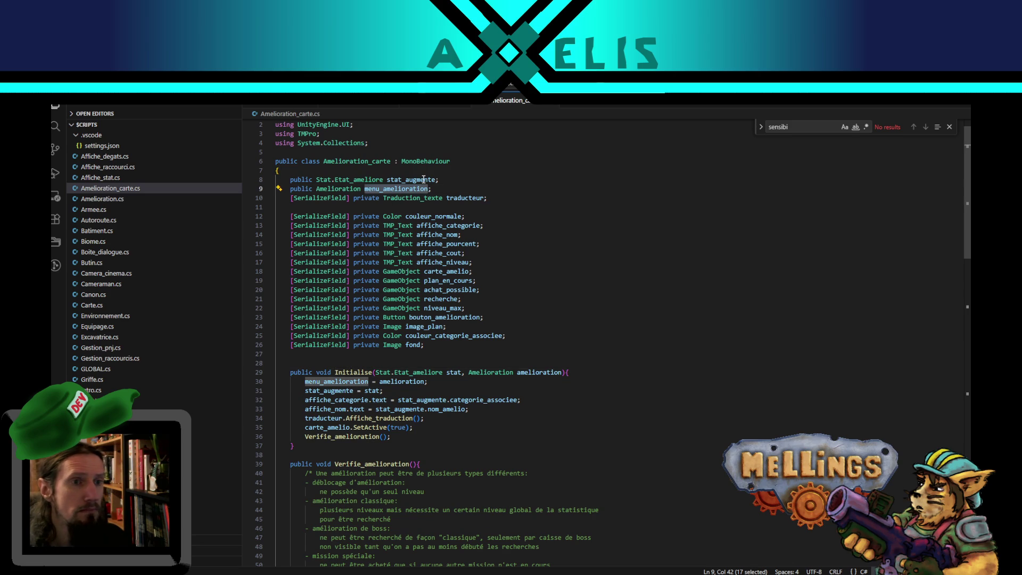
pyautogui.click(433, 107)
pyautogui.click(961, 118)
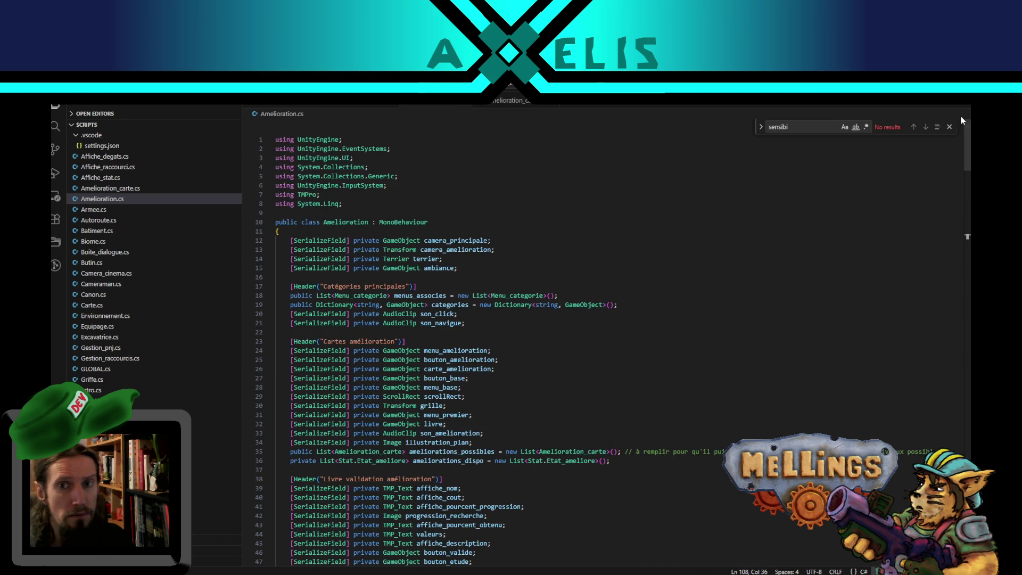
# - Search Amelioration.cs for 'survo' and select the Survol_menu method on line 126, then go back to Unity
pyautogui.press('Escape')
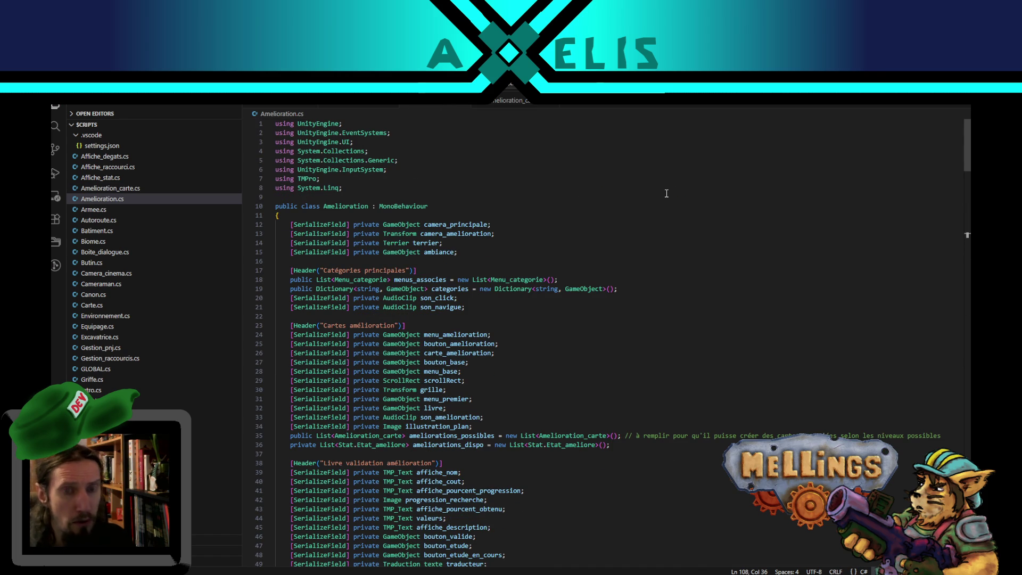
pyautogui.hotkey('ctrl', 'f')
pyautogui.write('survo')
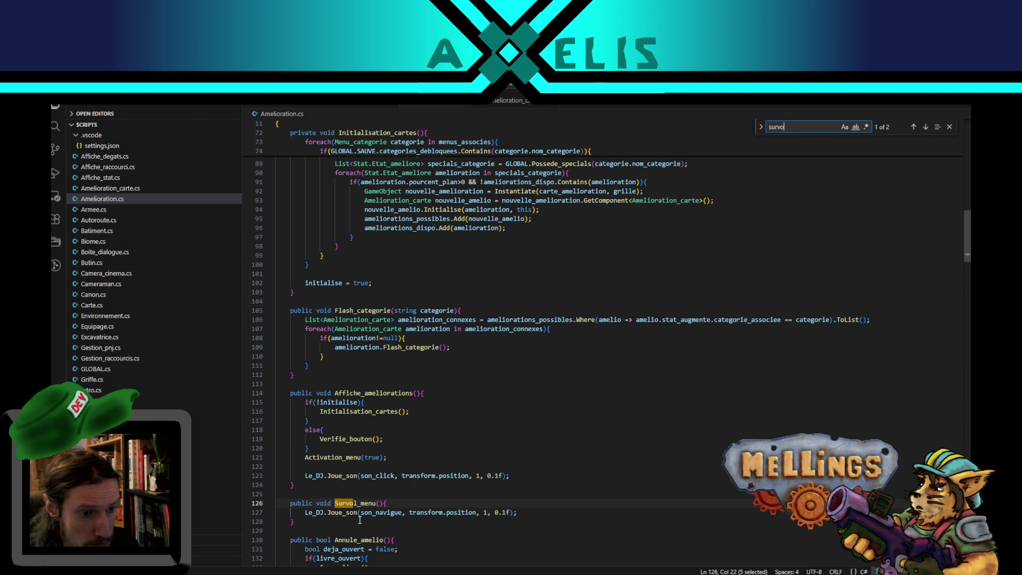
pyautogui.doubleClick(354, 503)
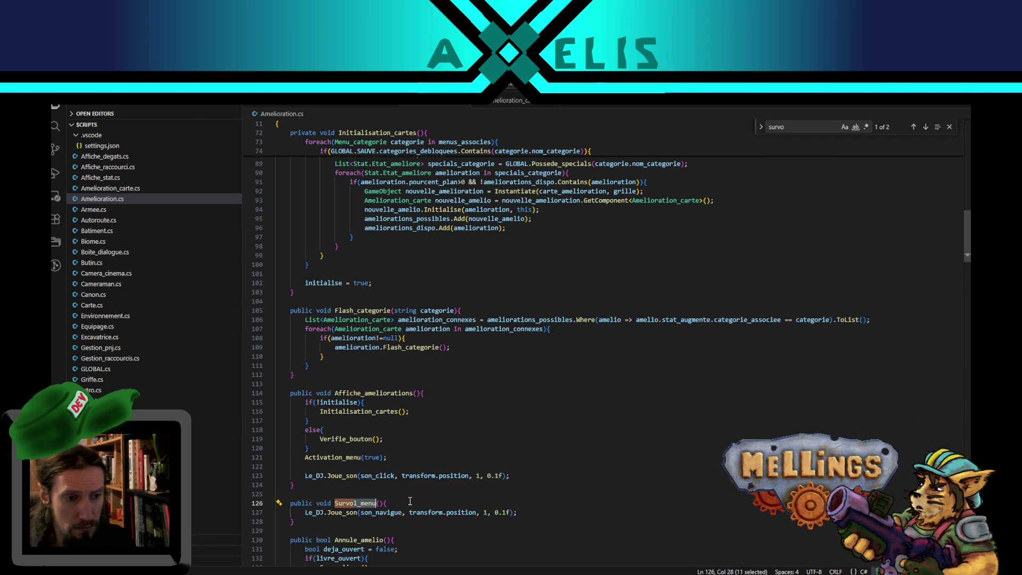
pyautogui.click(409, 502)
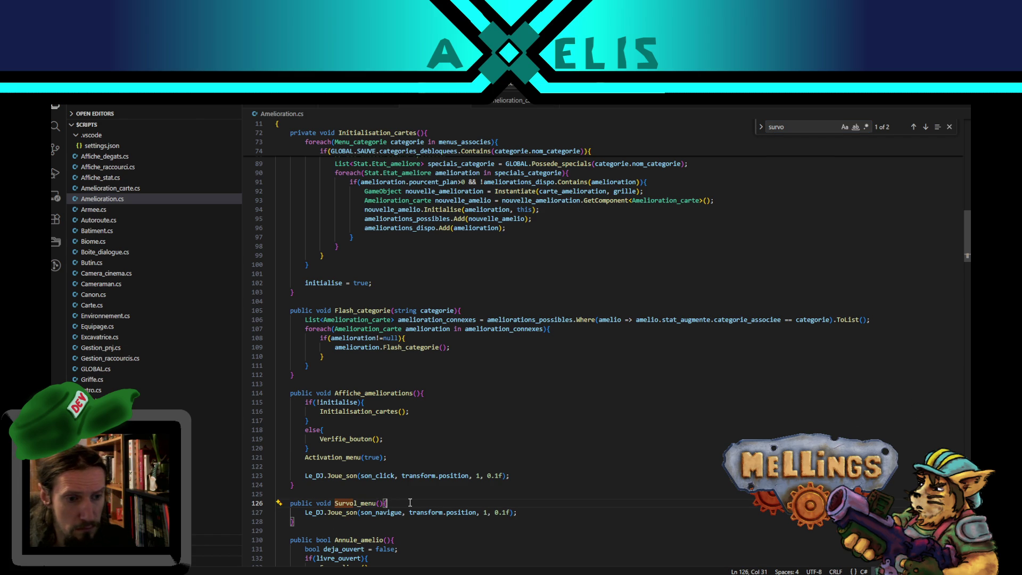
pyautogui.doubleClick(356, 502)
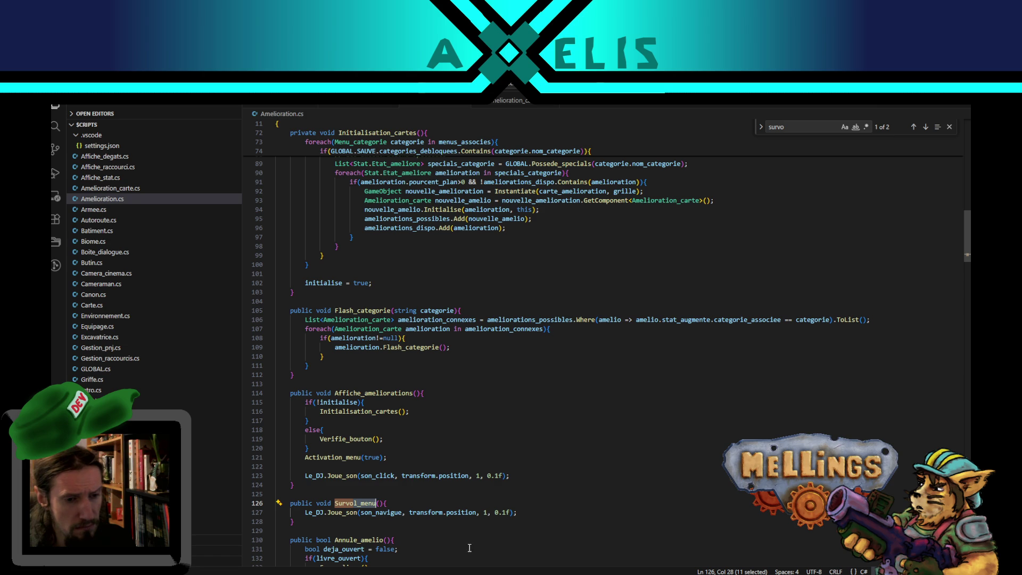
pyautogui.hotkey('alt', 'Tab')
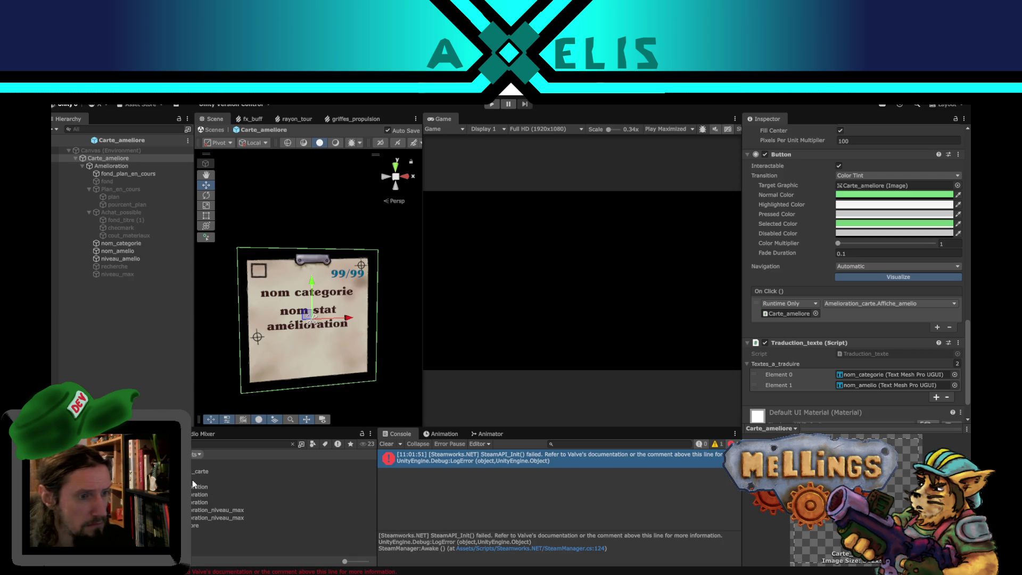
pyautogui.click(243, 444)
# - Open the survol_categorie prefab via a 'tcat' search and review its Button and Event Trigger
pyautogui.write('tcat')
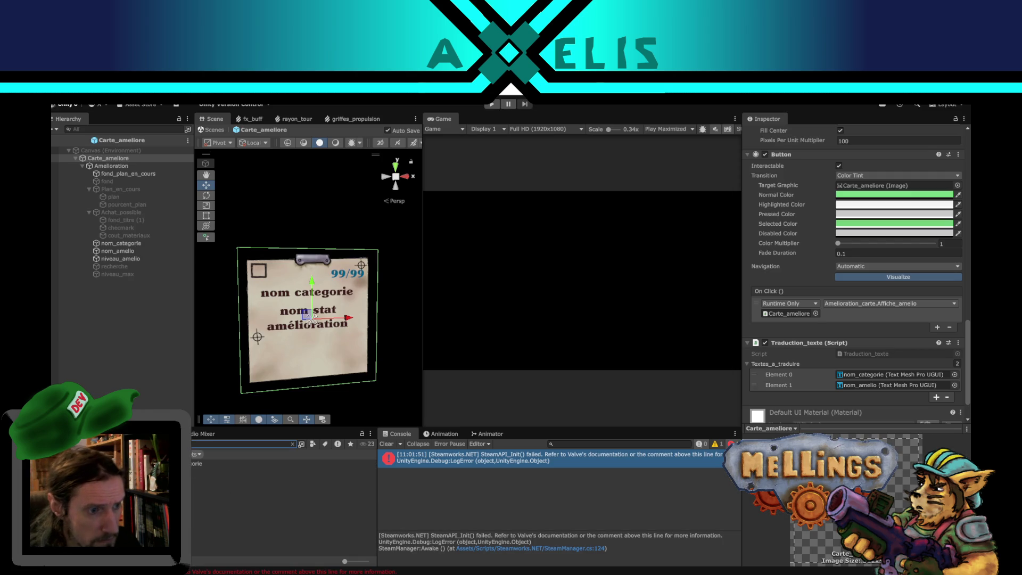
pyautogui.doubleClick(198, 464)
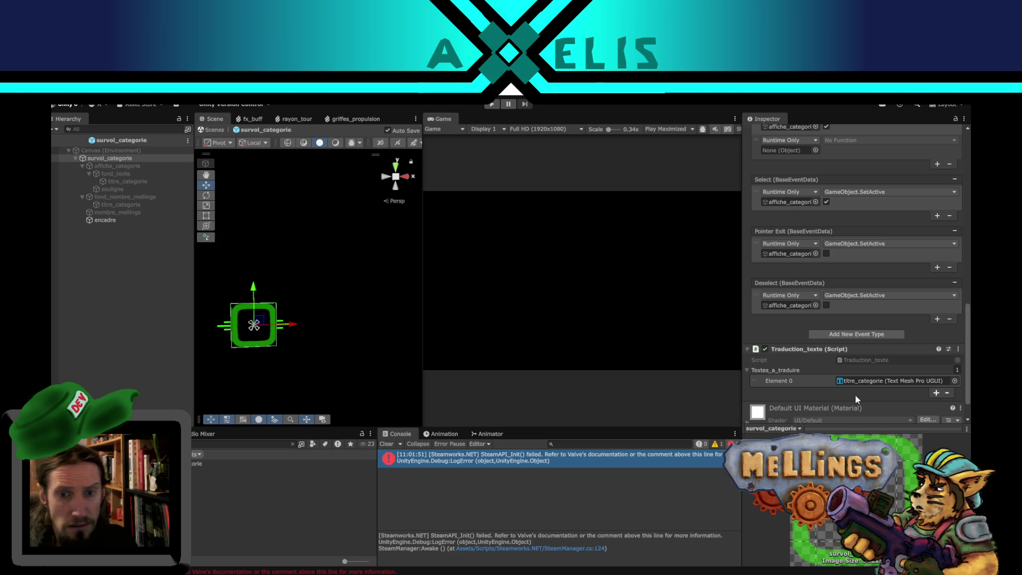
pyautogui.scroll(5, 805, 330)
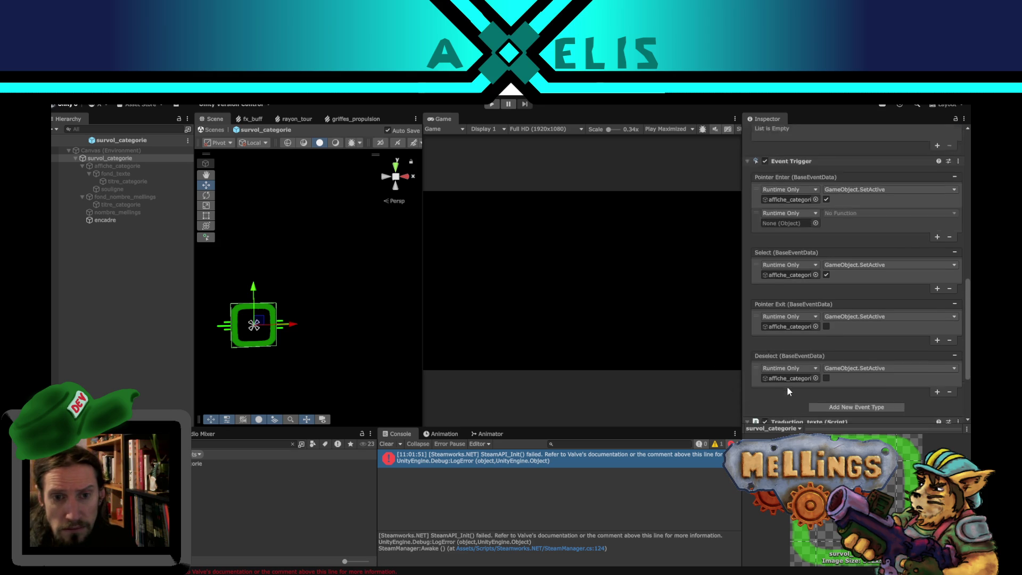
pyautogui.scroll(3, 783, 325)
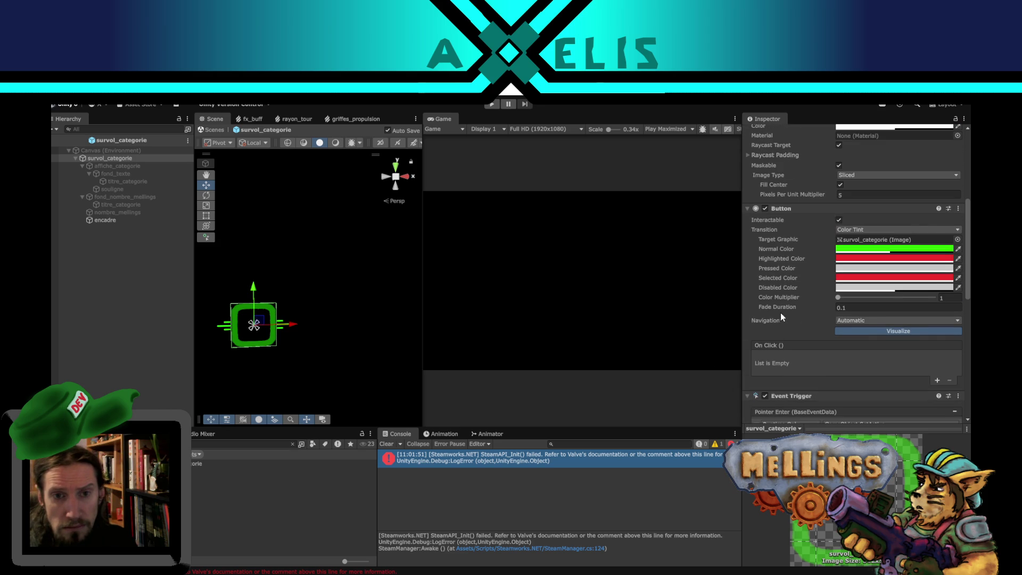
pyautogui.scroll(-3, 780, 312)
pyautogui.scroll(-3, 751, 356)
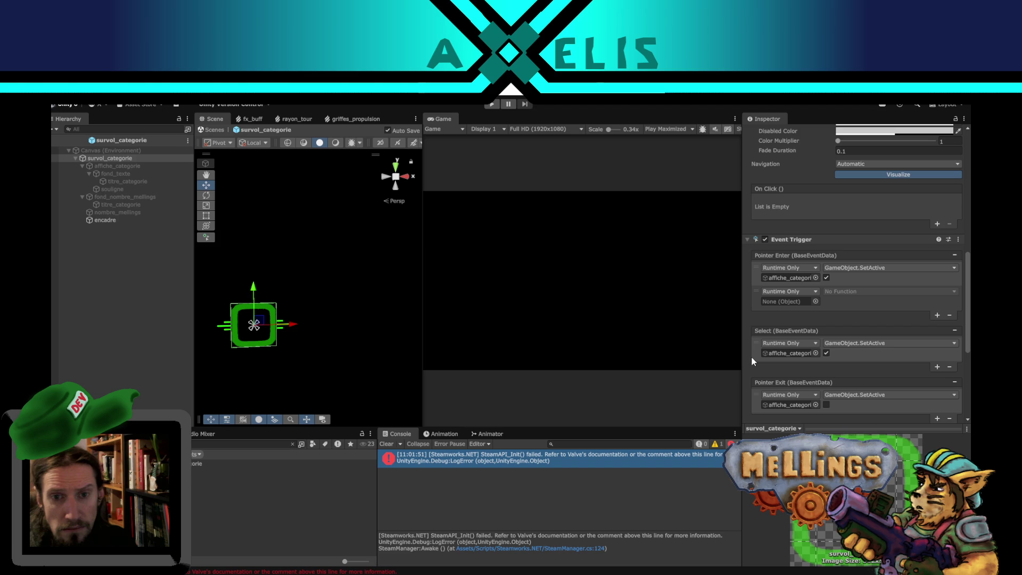
pyautogui.scroll(-4, 752, 356)
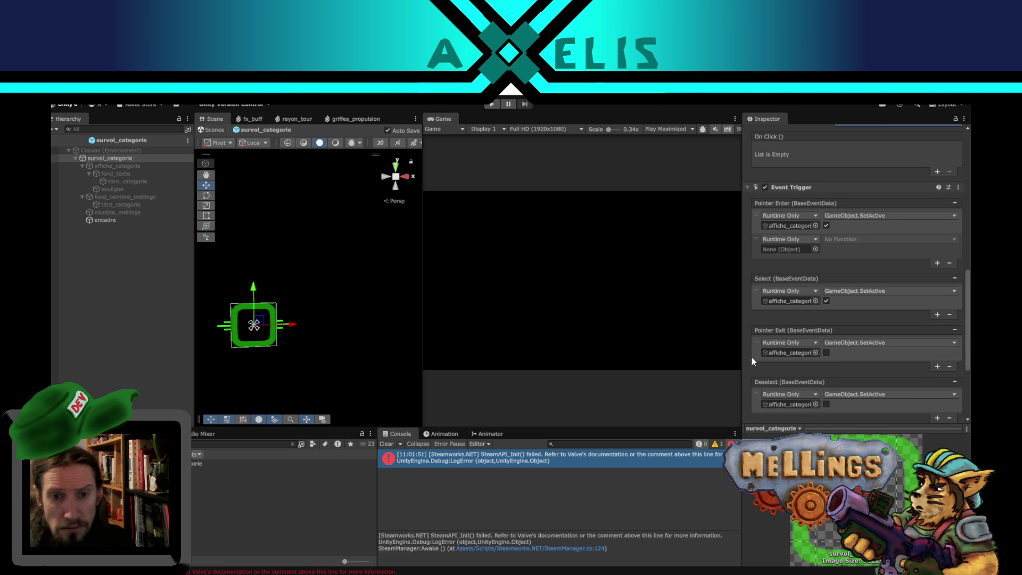
# - Compare the prefab's Event Trigger against Amelioration.cs, ending on the Survol_menu method in code
pyautogui.hotkey('alt', 'Tab')
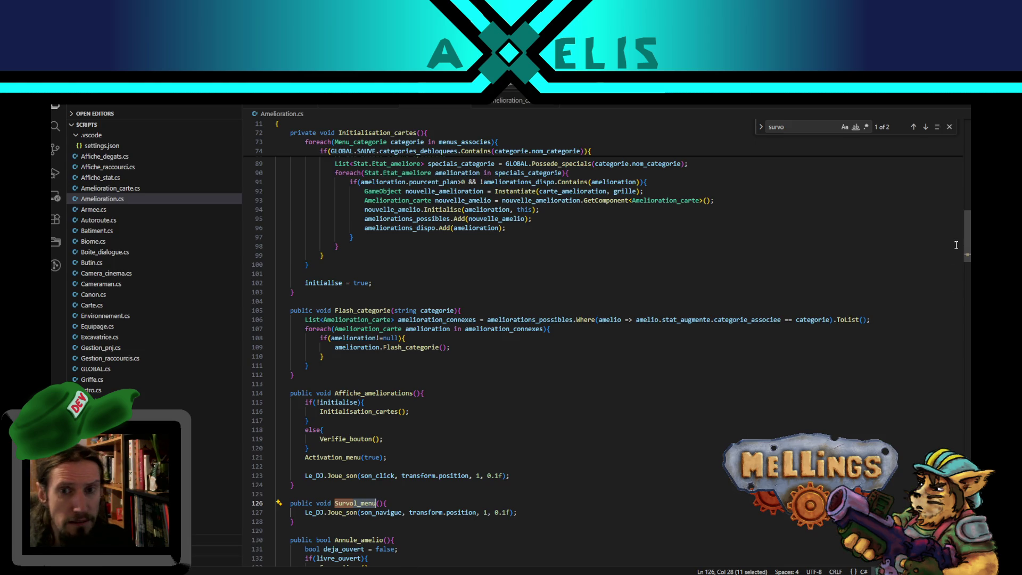
pyautogui.hotkey('alt', 'Tab')
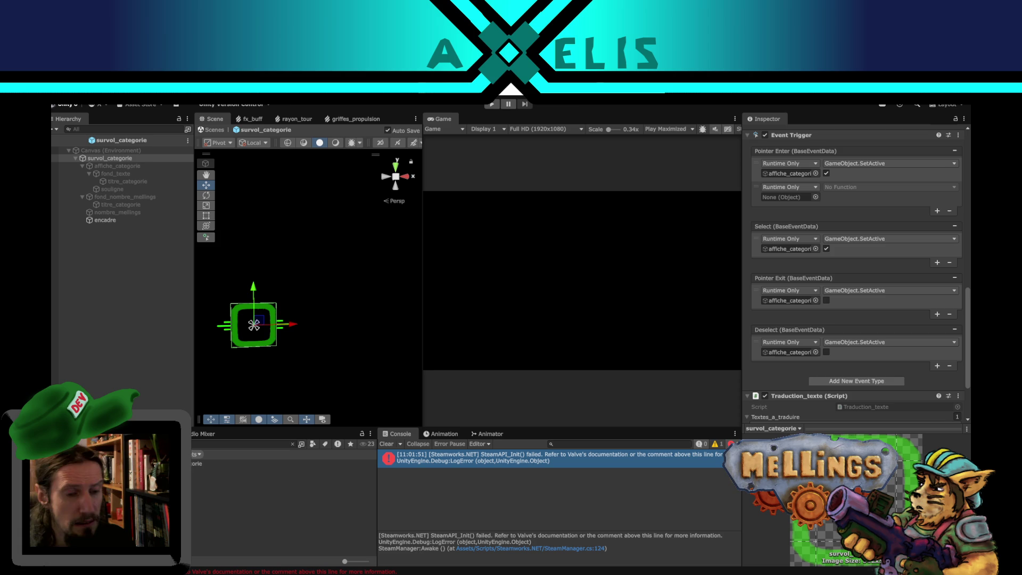
pyautogui.scroll(2, 781, 337)
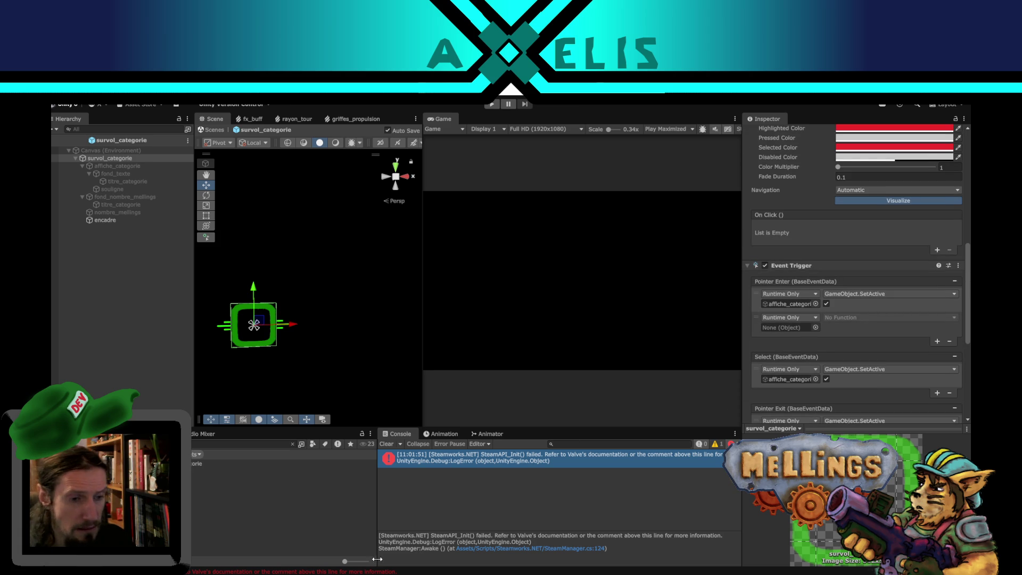
pyautogui.moveTo(379, 564)
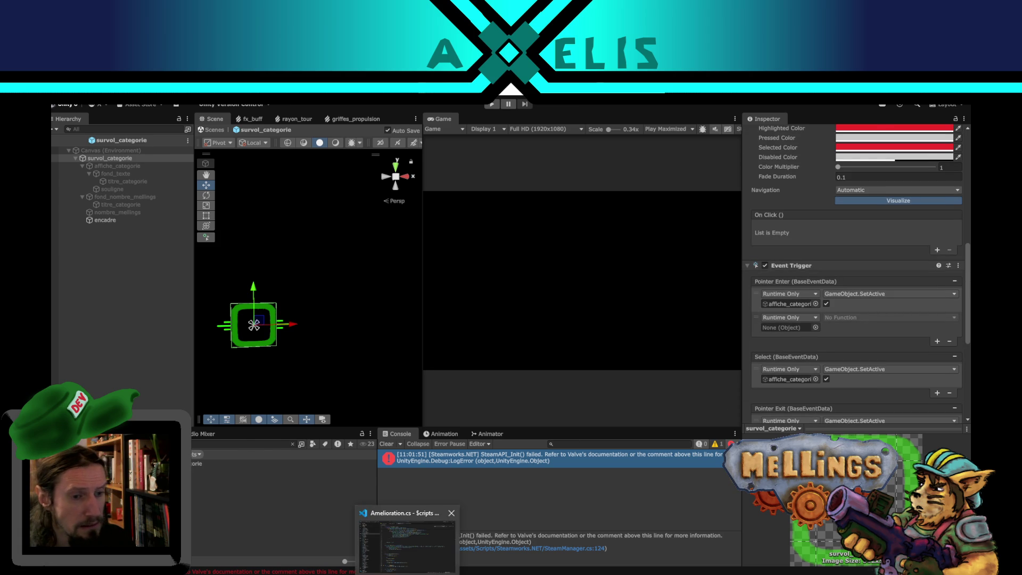
pyautogui.click(406, 518)
pyautogui.scroll(-4, 442, 403)
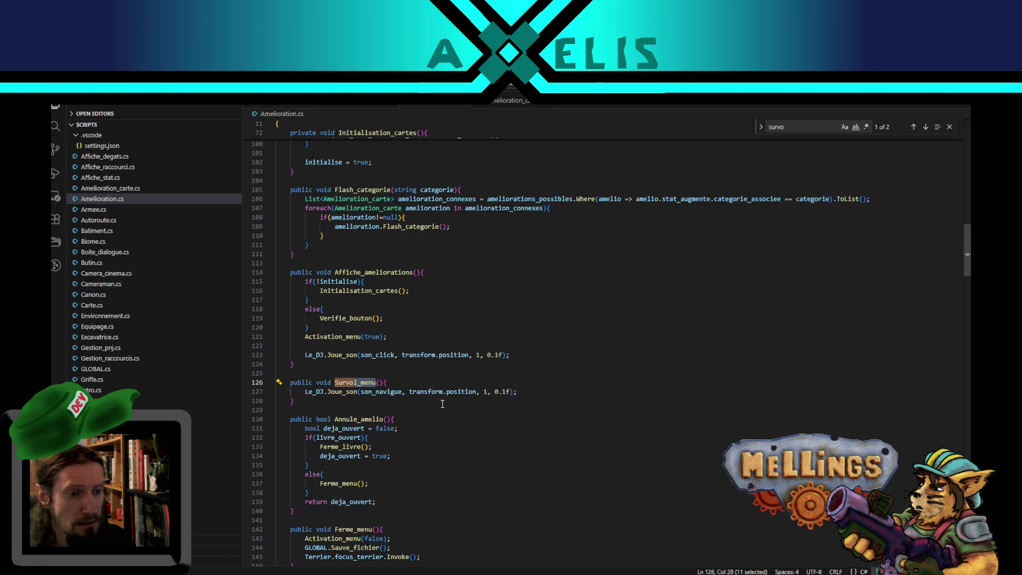
# - Search Amelioration.cs for 'affiche' and step through the Affiche_categorie matches
pyautogui.scroll(4, 442, 404)
pyautogui.hotkey('ctrl', 'f')
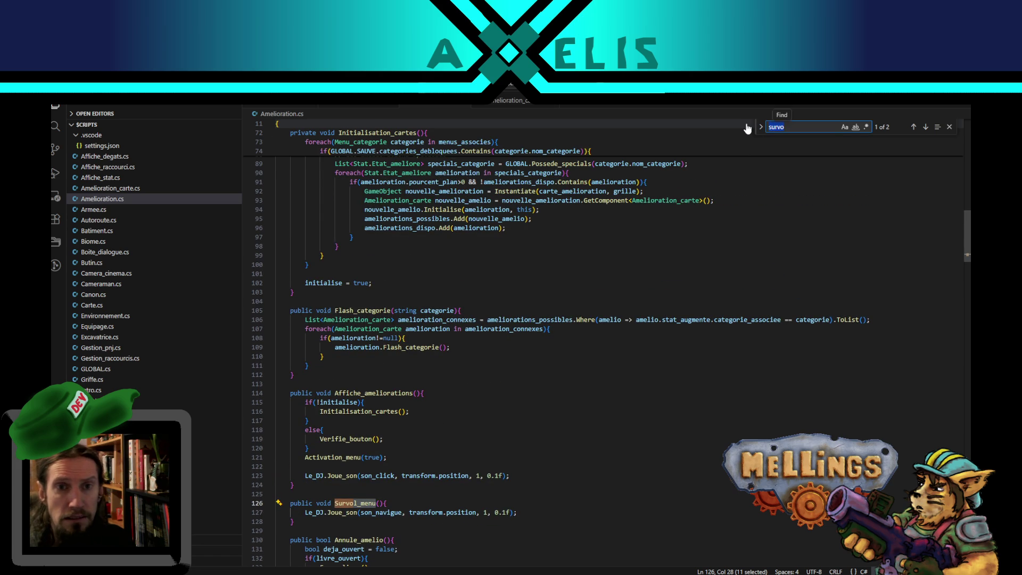
pyautogui.write('affiche')
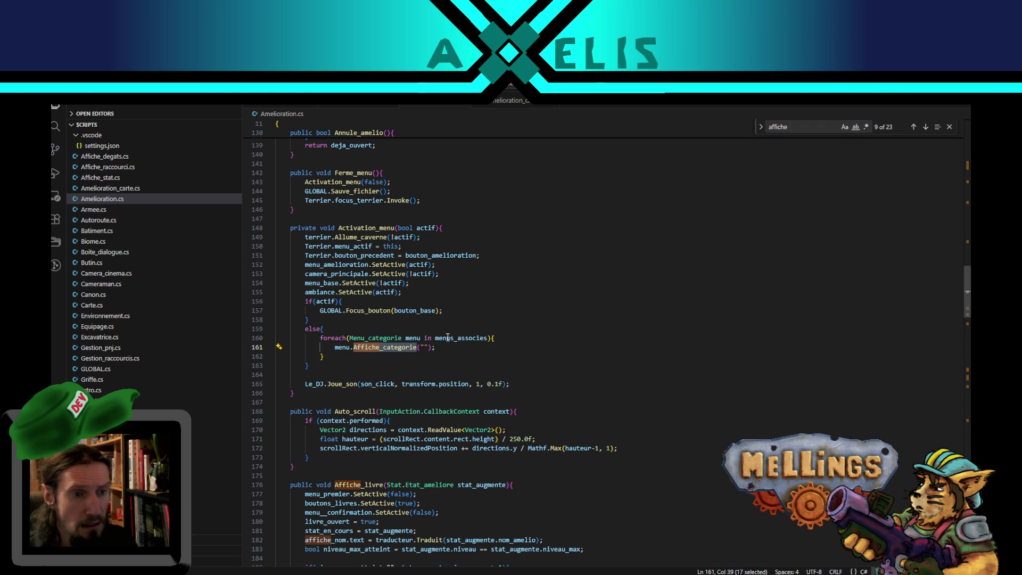
pyautogui.hotkey('ctrl', 'f')
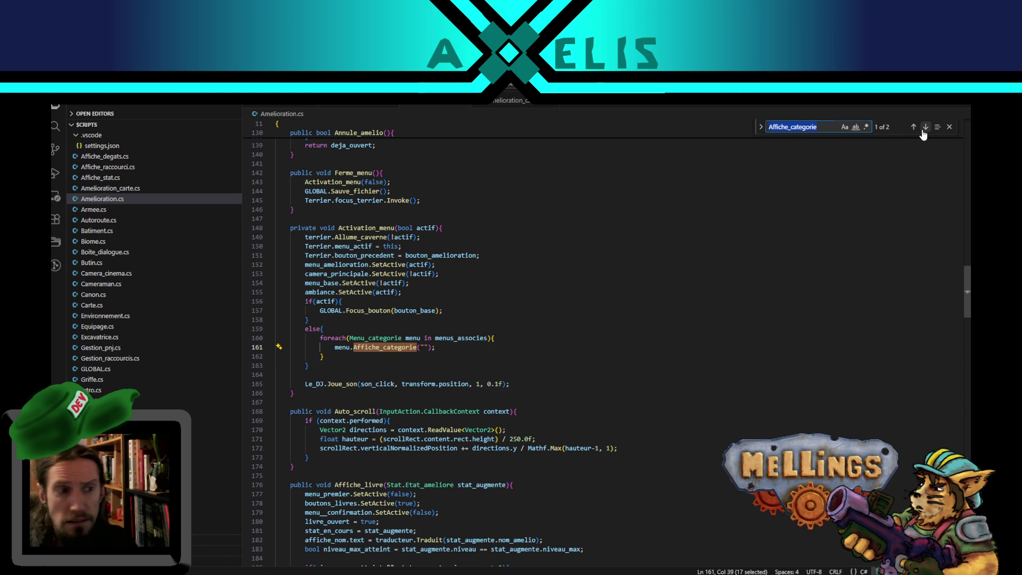
pyautogui.click(925, 127)
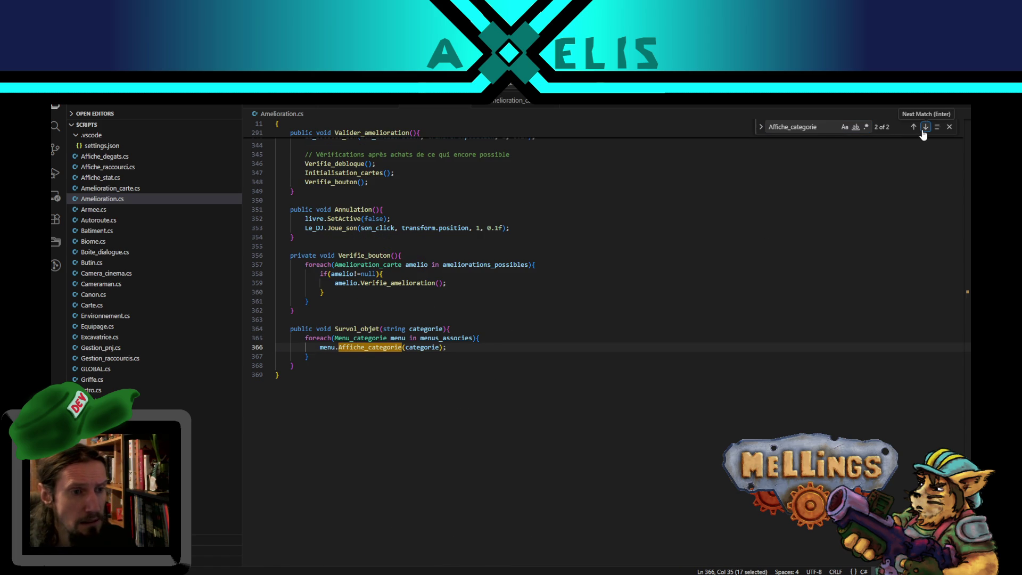
pyautogui.click(925, 128)
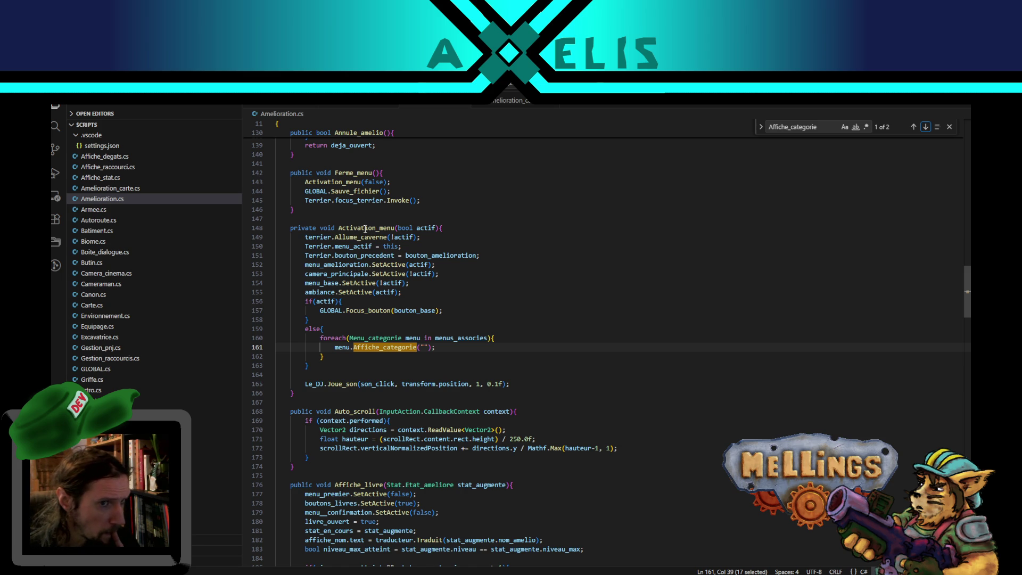
# - Identify the Affiche_categorie calls in Activation_menu and Survol_objet, then return to Unity
pyautogui.doubleClick(365, 229)
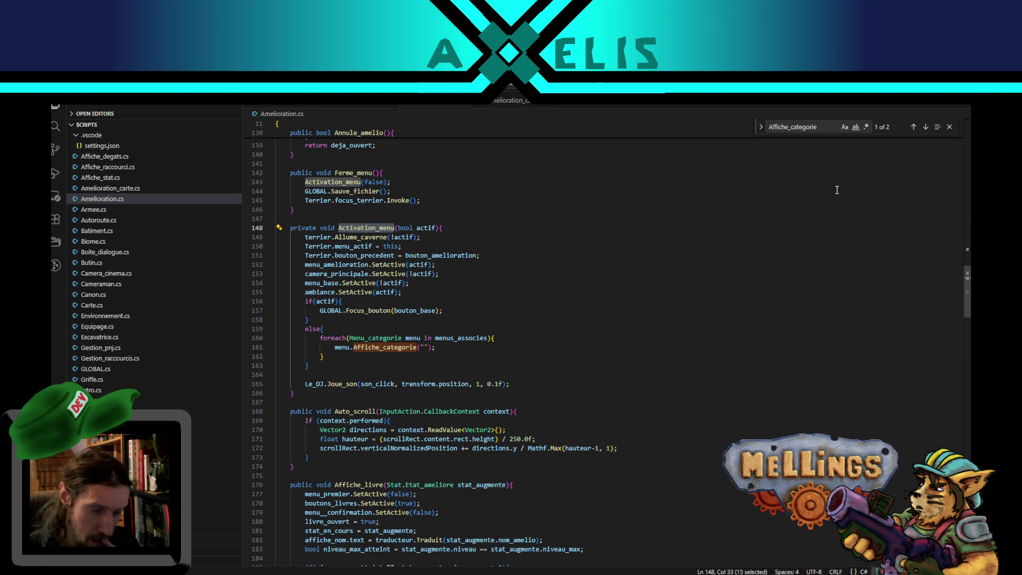
pyautogui.click(926, 127)
pyautogui.click(927, 126)
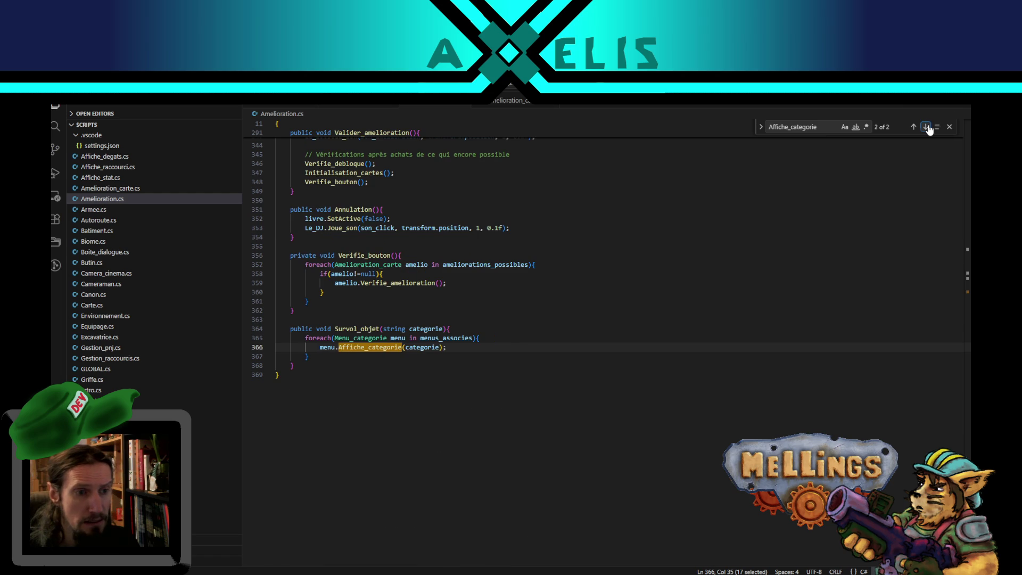
pyautogui.scroll(4, 453, 306)
pyautogui.scroll(4, 452, 305)
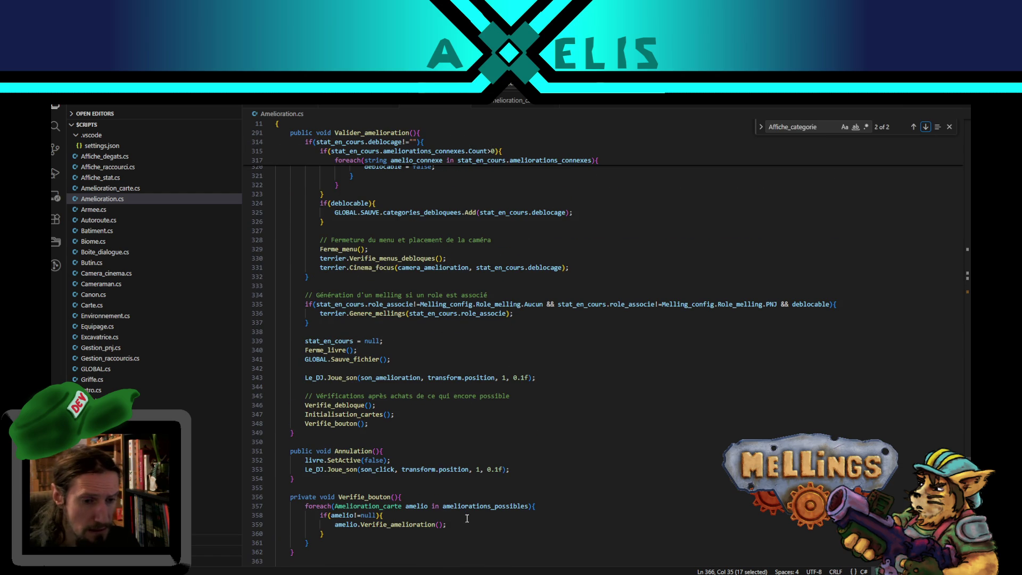
pyautogui.scroll(20, 453, 306)
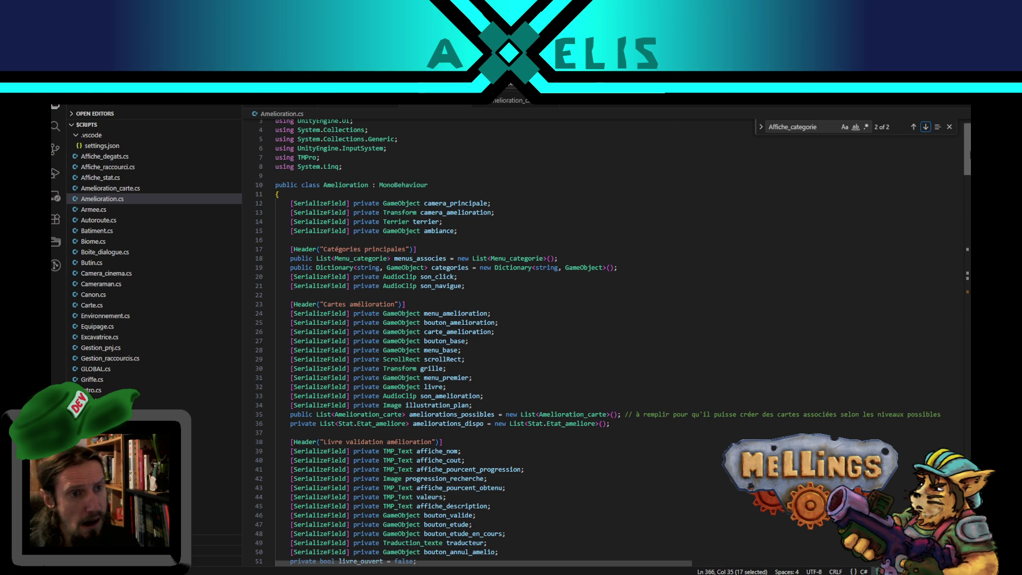
pyautogui.hotkey('alt', 'Tab')
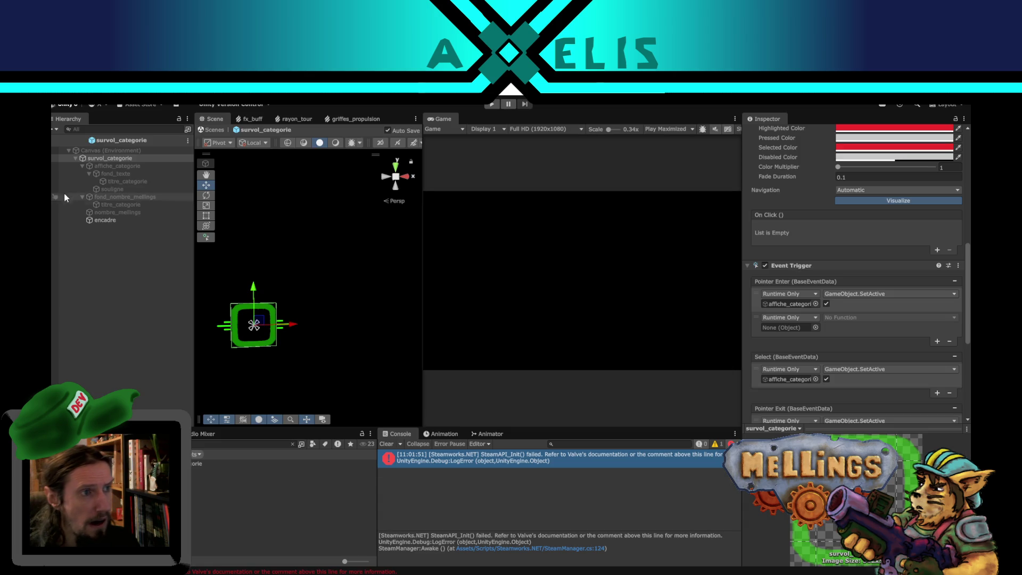
# - Exit the survol_categorie prefab and run the Intro Demo scene in play mode
pyautogui.click(50, 139)
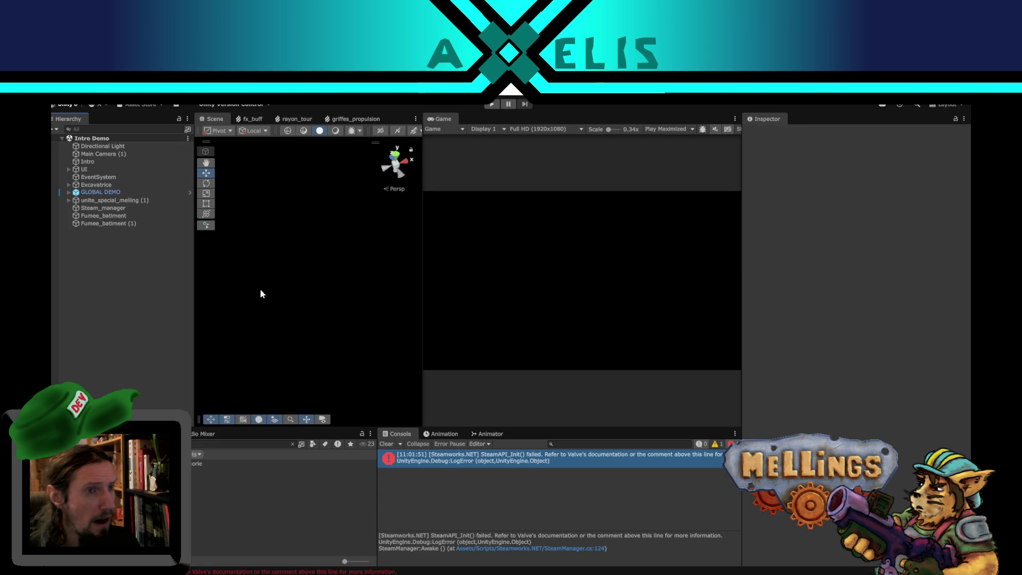
pyautogui.click(493, 106)
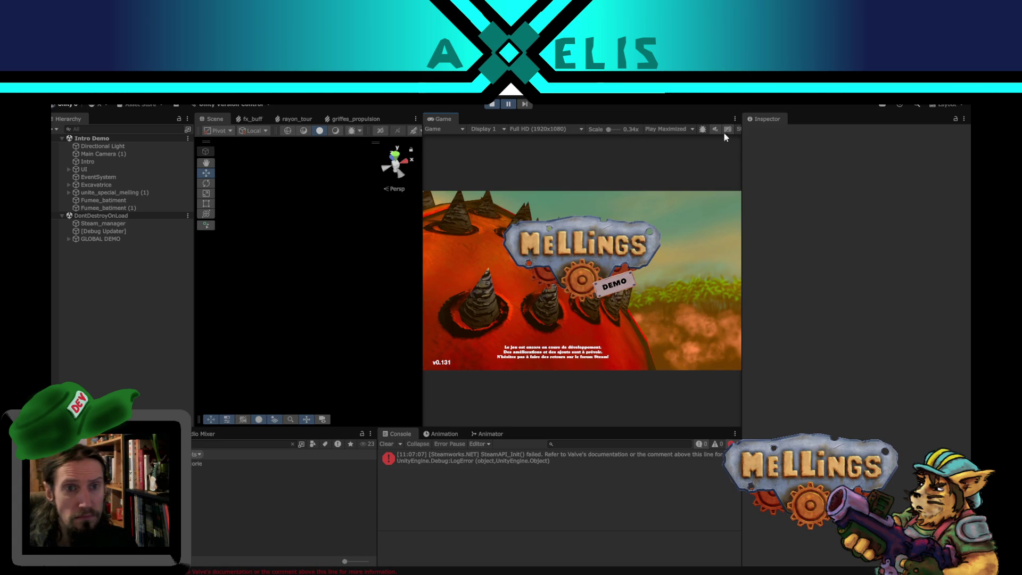
# - Play Focused, start the game, inspect the Terrier object, and open the Excavatrice upgrade book
pyautogui.click(668, 129)
pyautogui.click(673, 138)
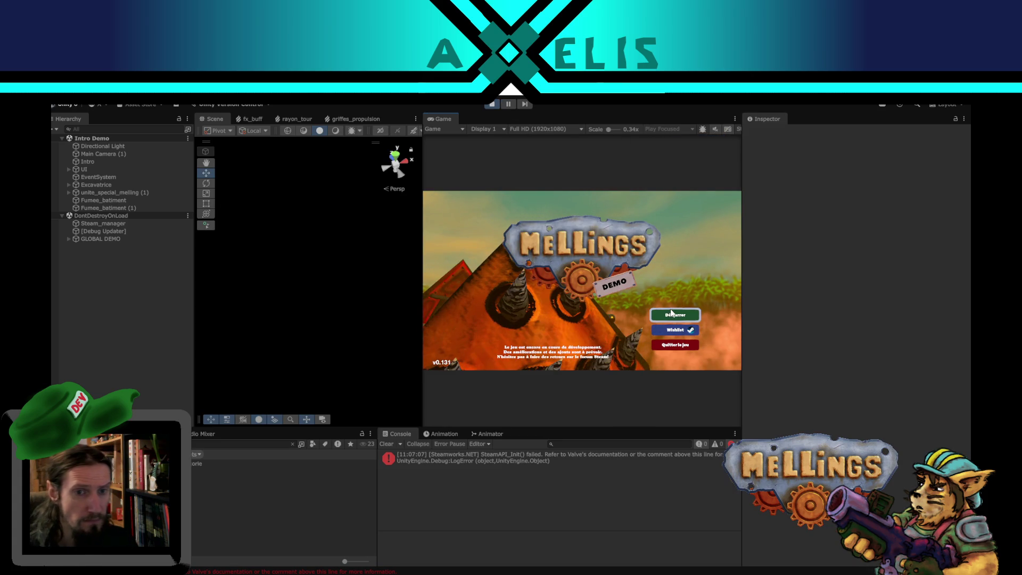
pyautogui.click(670, 314)
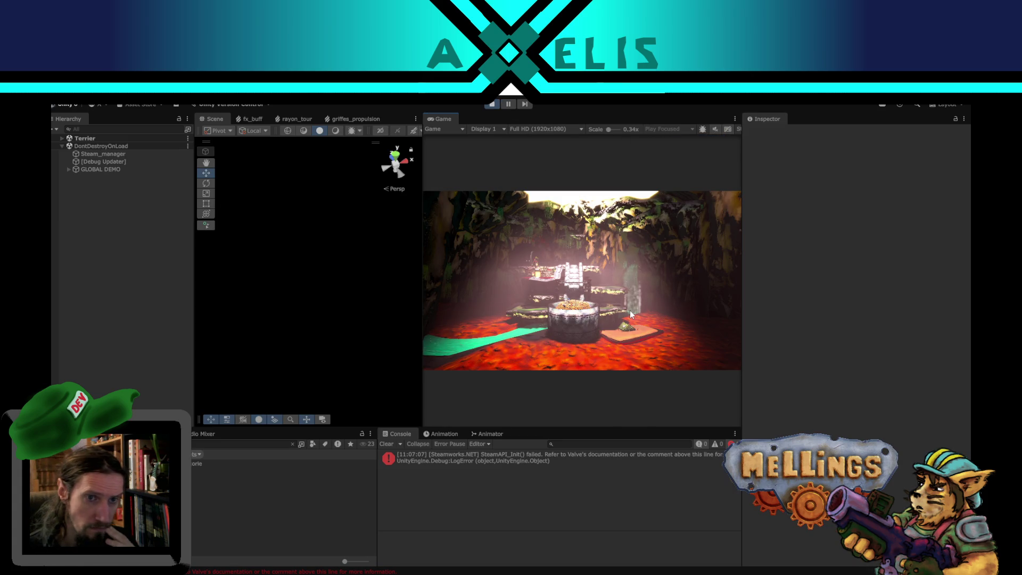
pyautogui.click(62, 137)
pyautogui.click(97, 170)
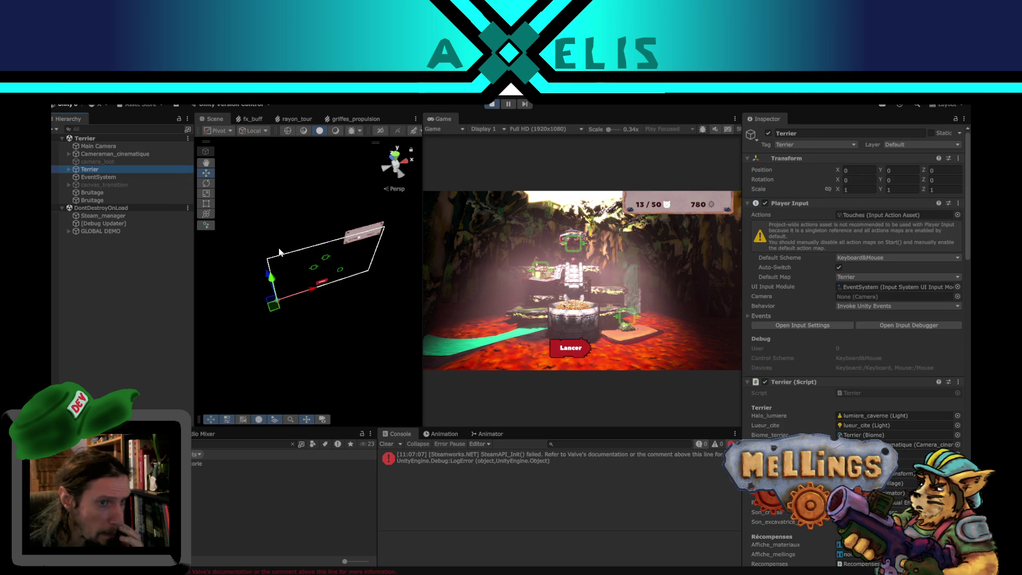
pyautogui.click(577, 249)
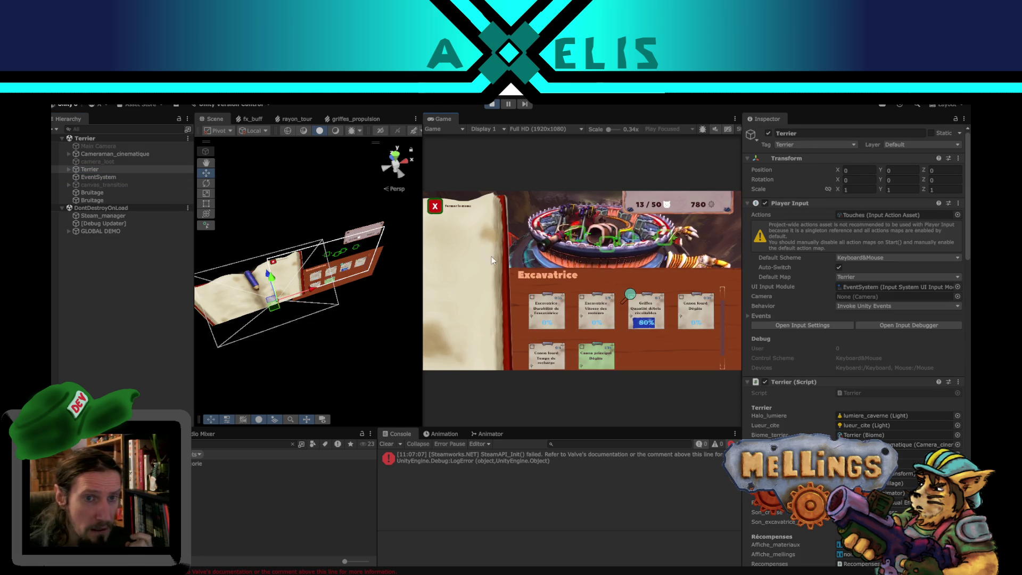
pyautogui.click(344, 281)
# - Inspect an upgrade card's Amelioration_carte fields and follow its Menu_amelioration reference to Menu_amelioration_excavatrice
pyautogui.moveTo(364, 321); pyautogui.dragTo(380, 309)
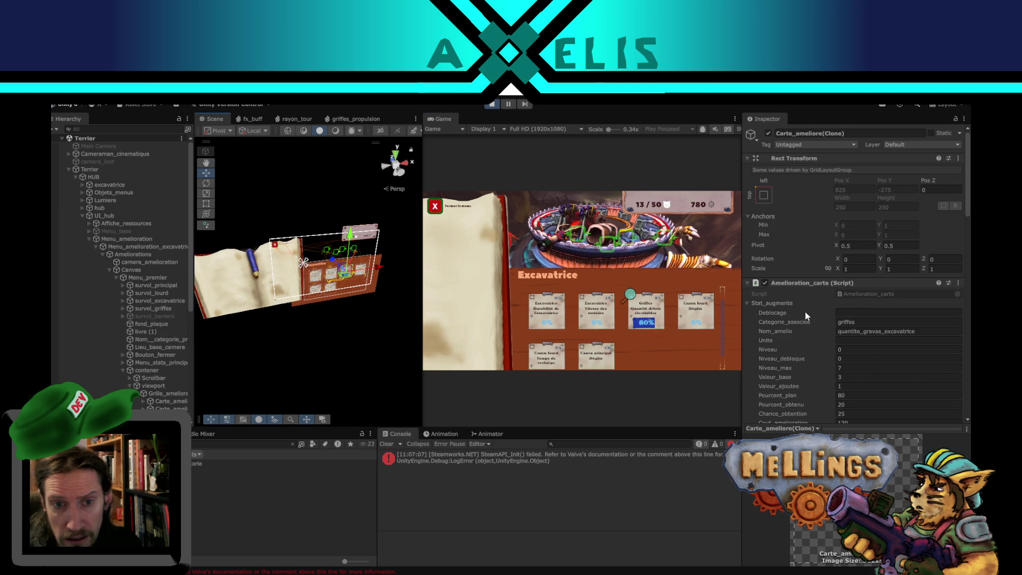
pyautogui.scroll(-5, 819, 329)
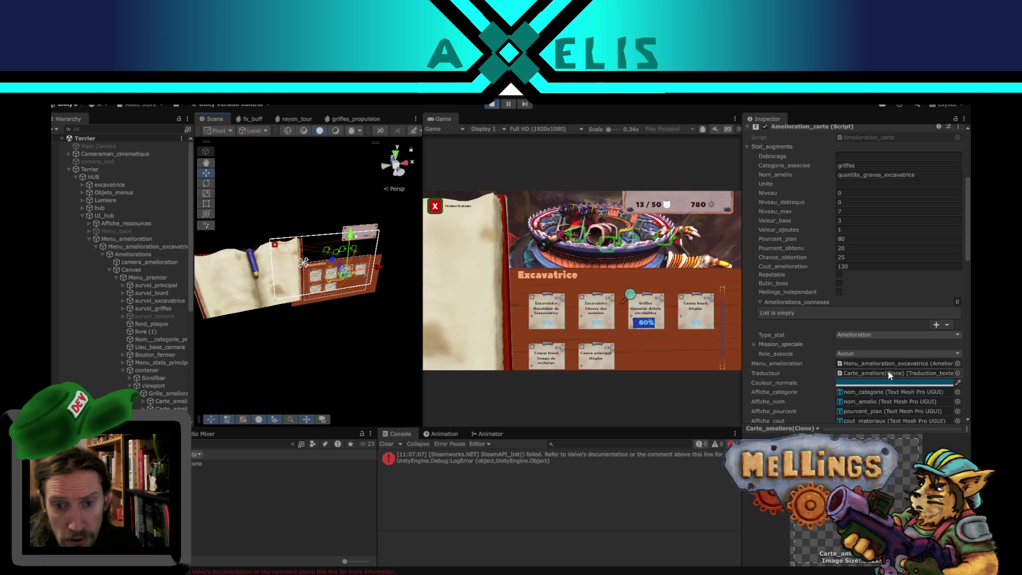
pyautogui.scroll(-5, 794, 364)
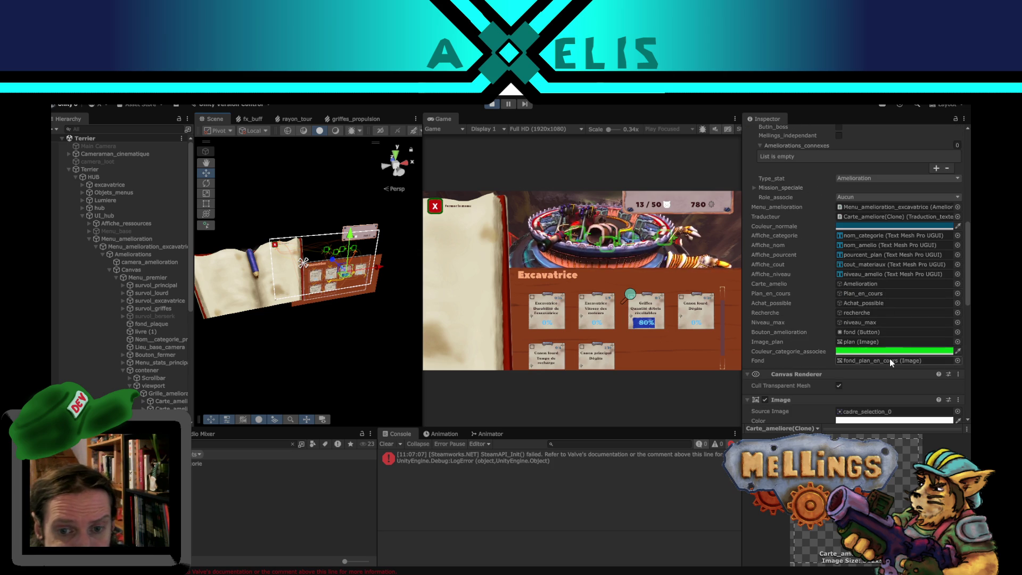
pyautogui.click(867, 208)
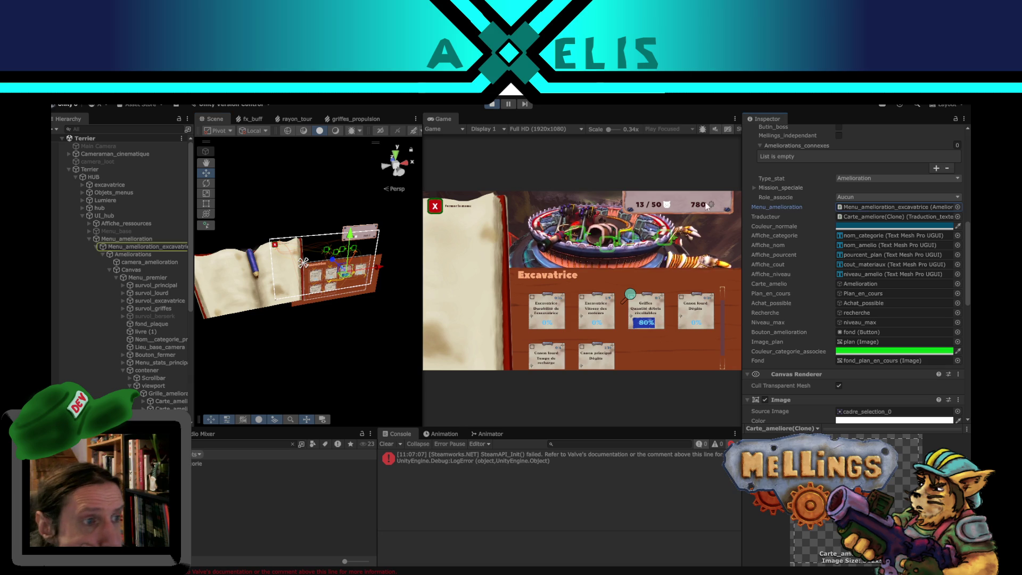
pyautogui.click(159, 247)
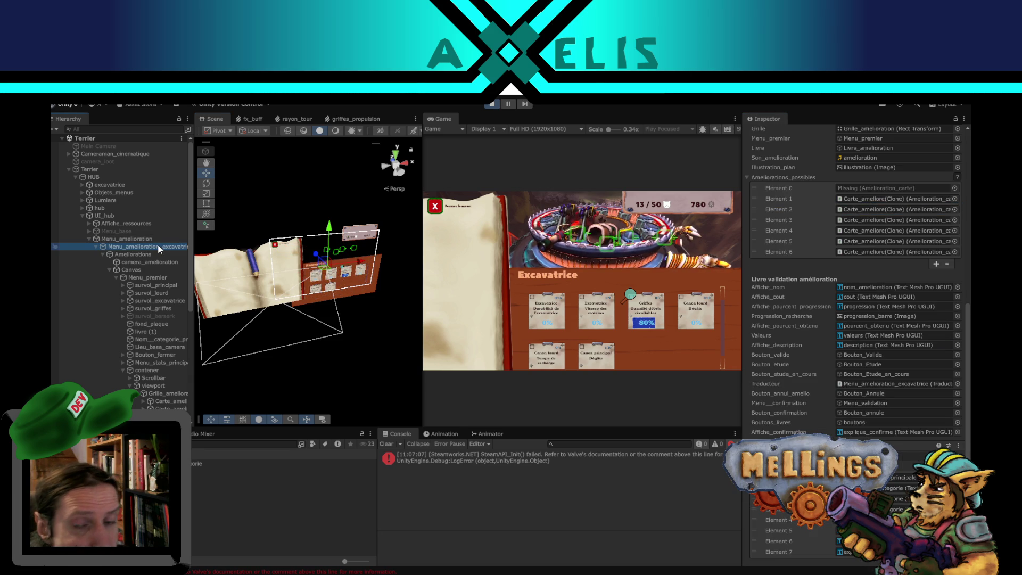
pyautogui.scroll(4, 848, 274)
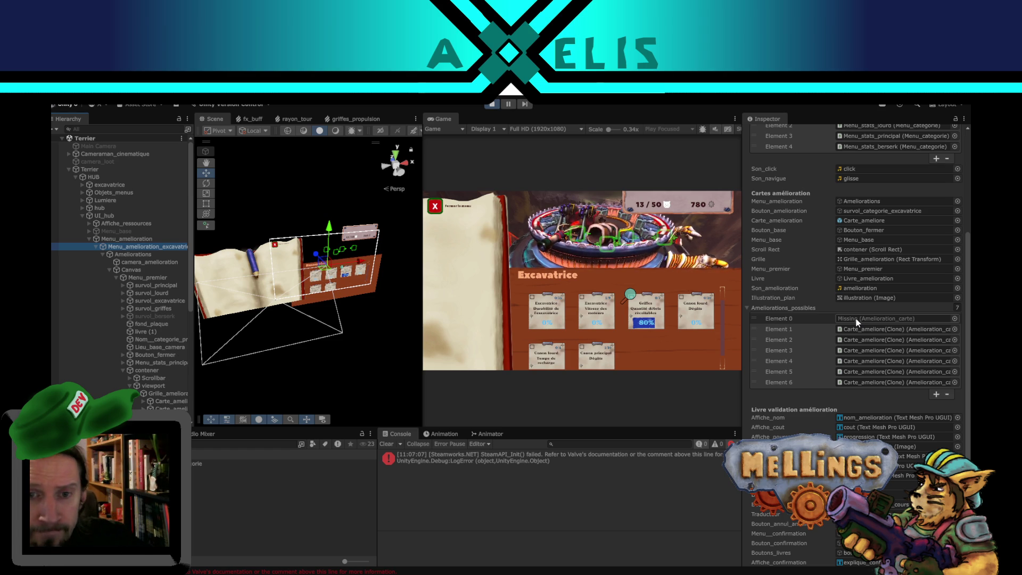
pyautogui.scroll(5, 843, 318)
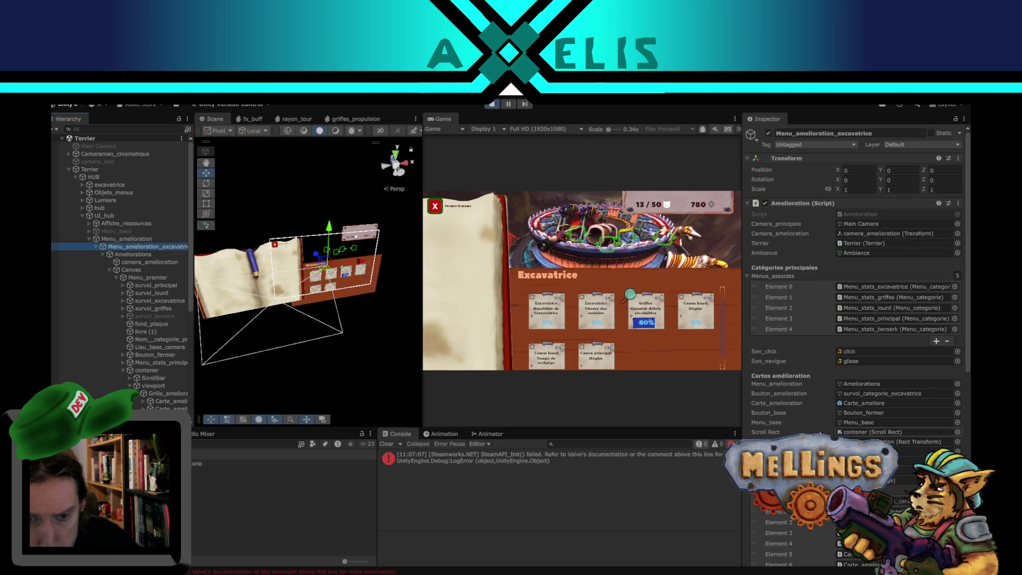
# - Check survol_principal, then locate Menu_amelioration_excavatrice's first Menus_associes entry, Menu_stats_excavatrice
pyautogui.scroll(-2, 817, 410)
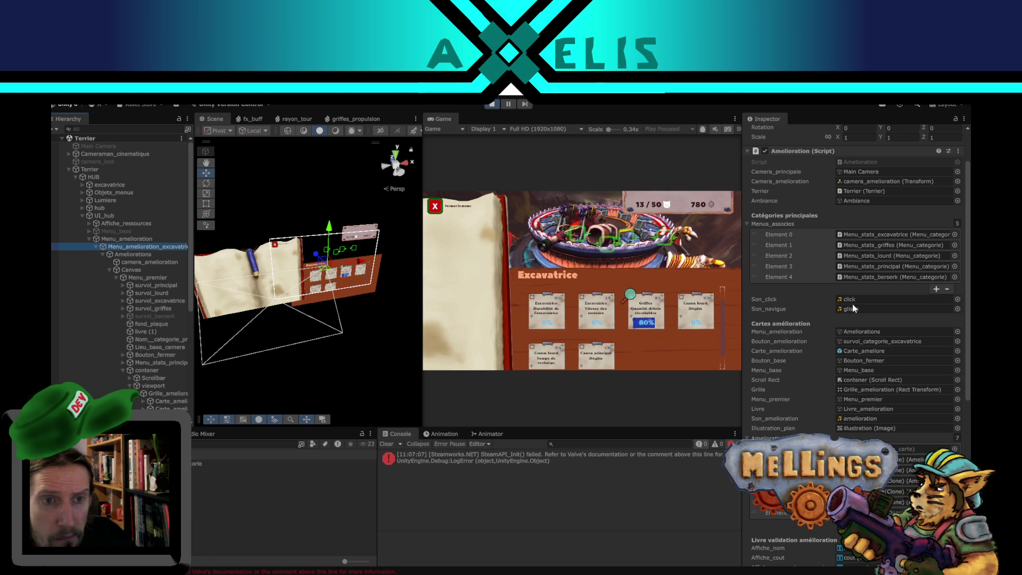
pyautogui.scroll(3, 852, 306)
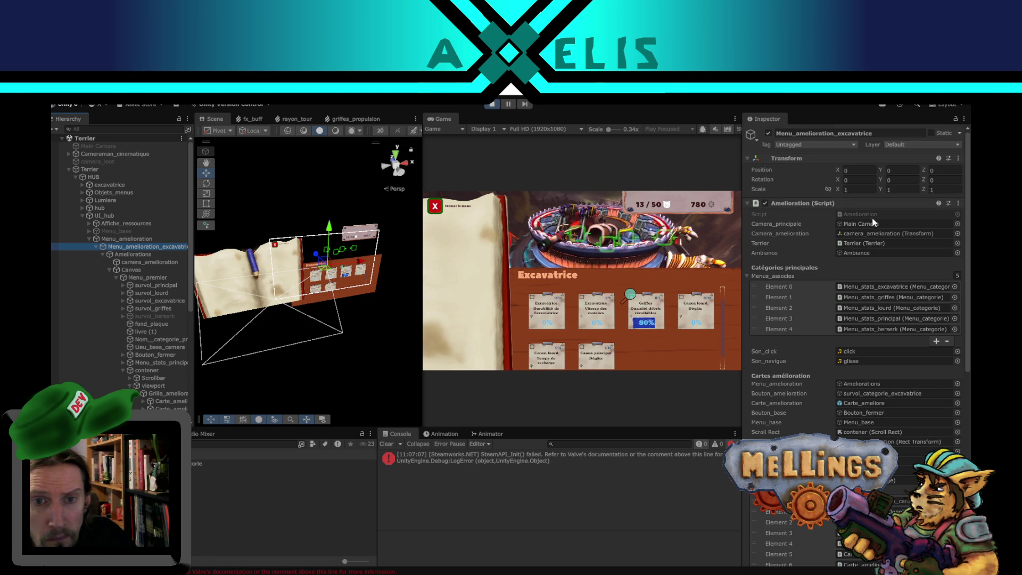
pyautogui.click(326, 255)
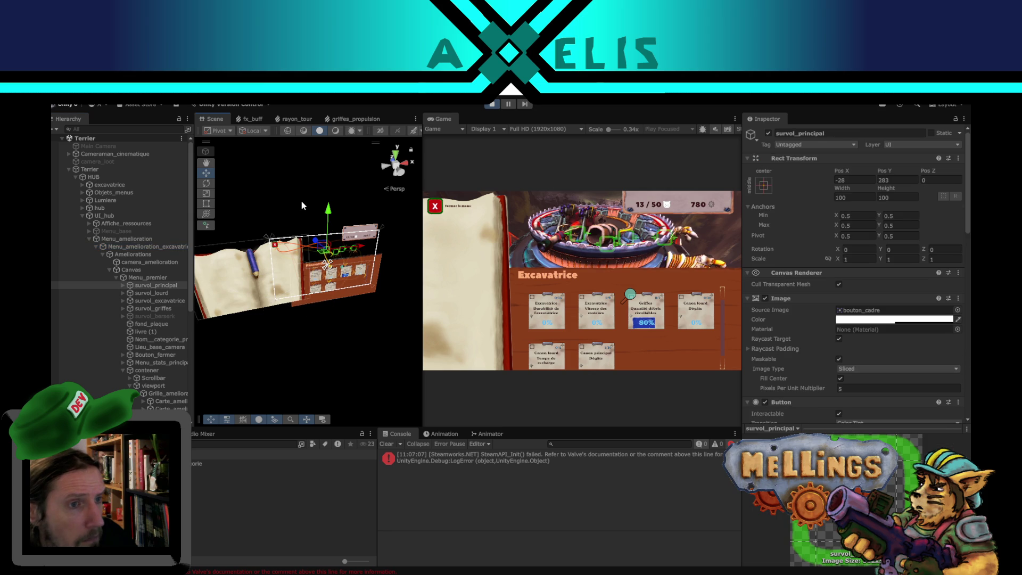
pyautogui.click(135, 247)
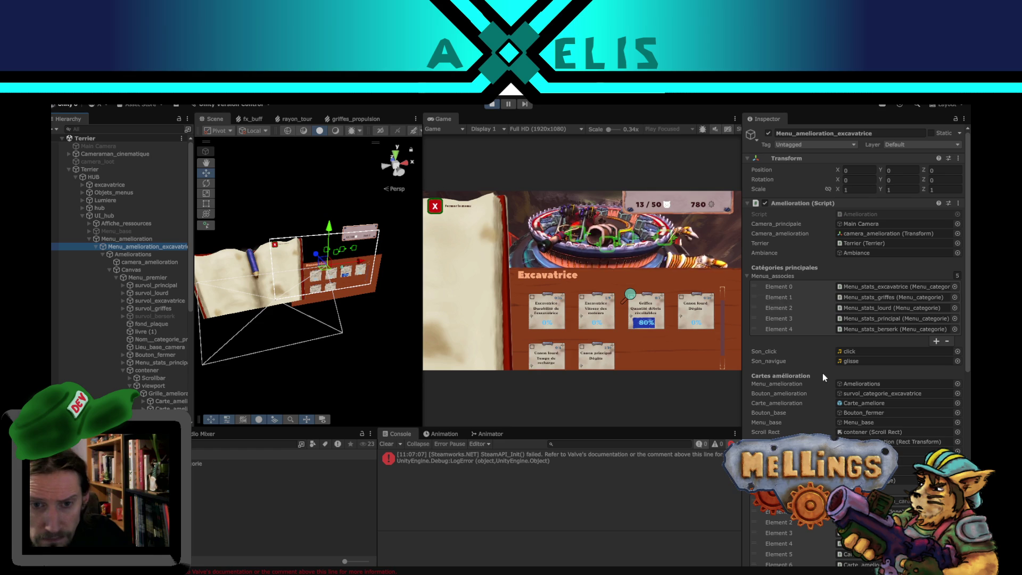
pyautogui.click(881, 292)
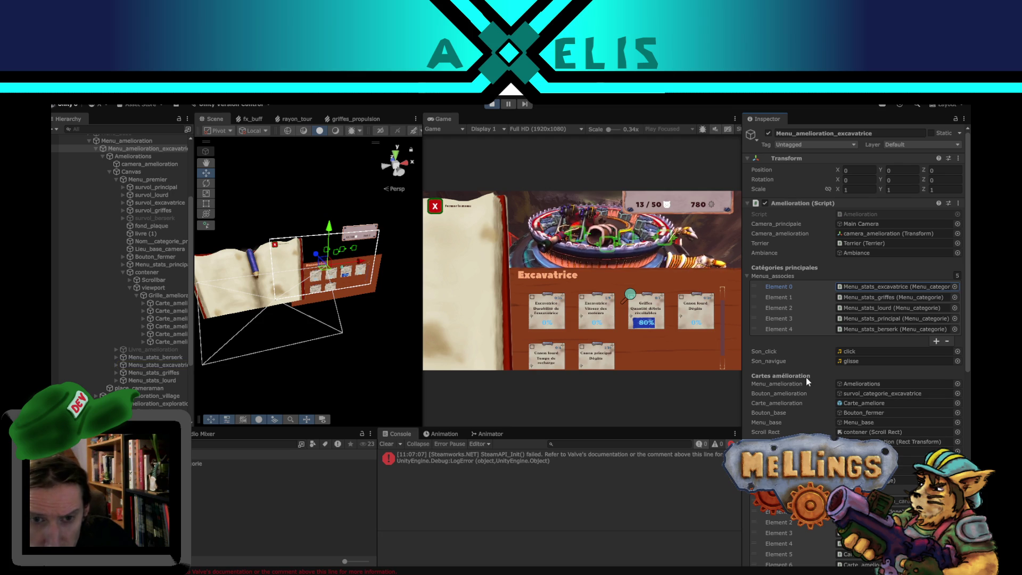
pyautogui.click(898, 287)
# - Inspect Menu_stats_excavatrice and follow its niveau_categorie and hover references to survol_excavatrice
pyautogui.click(140, 365)
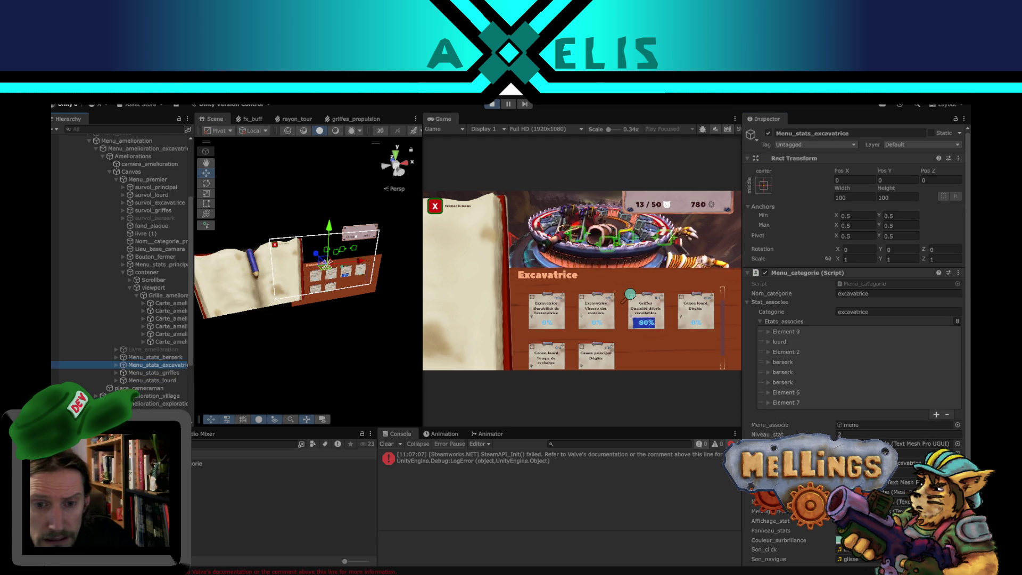
pyautogui.scroll(-2, 857, 343)
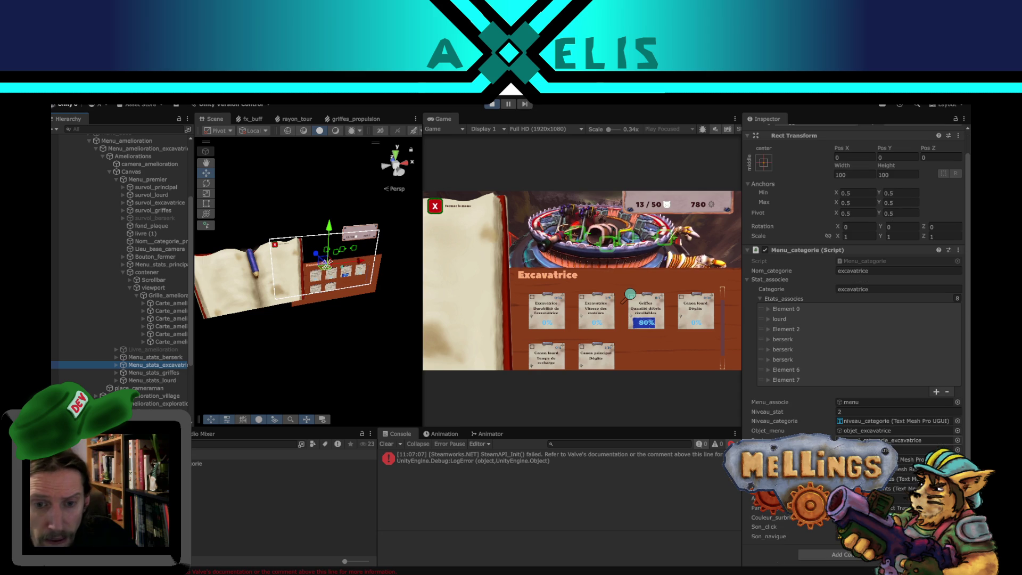
pyautogui.click(867, 424)
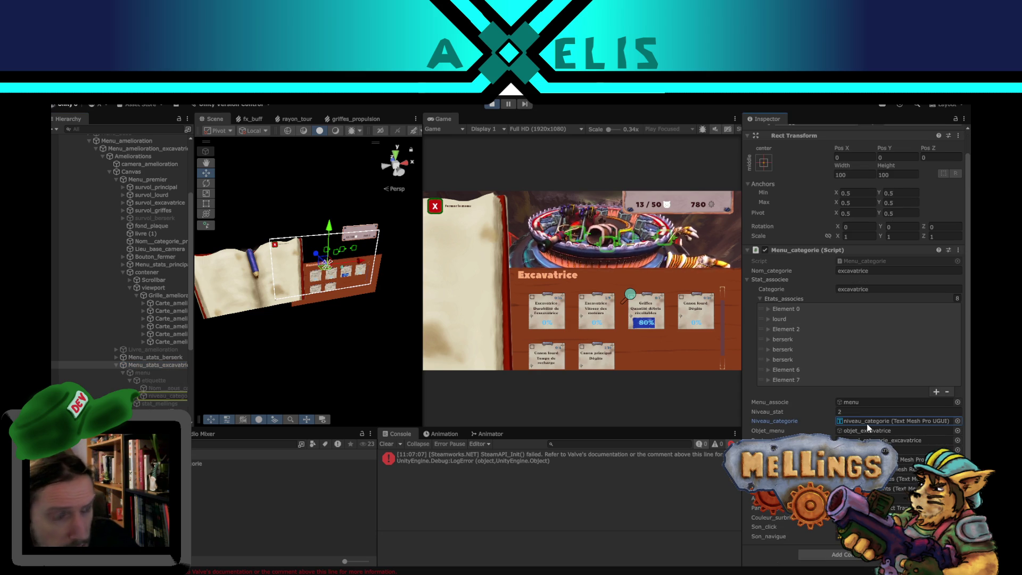
pyautogui.click(916, 450)
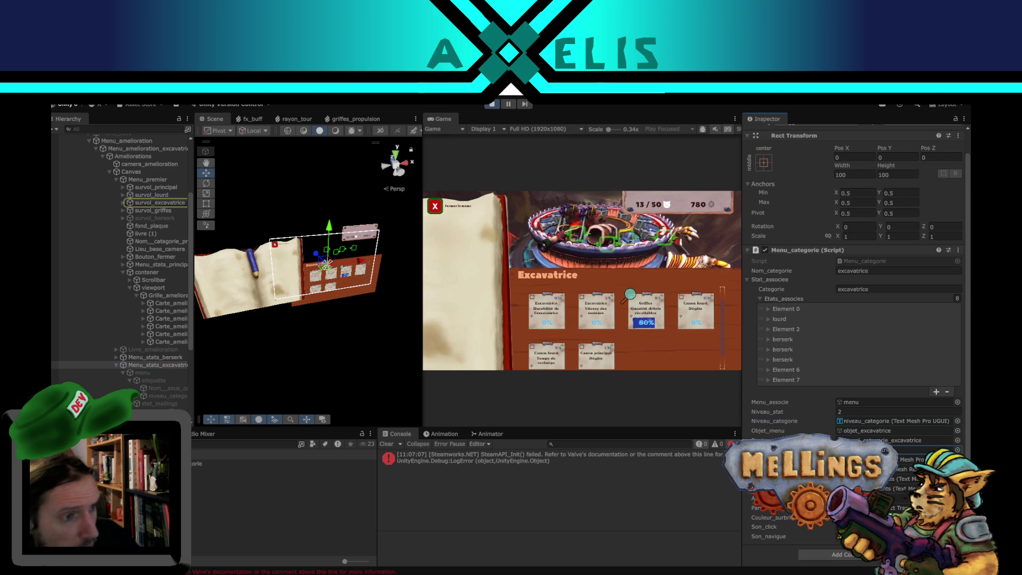
pyautogui.click(159, 203)
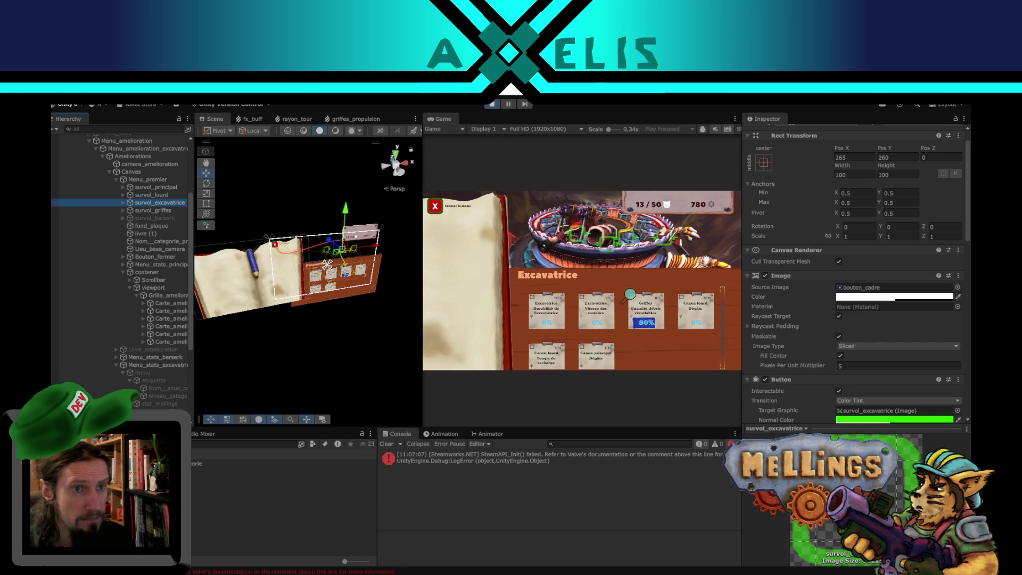
# - Open the Canon principal Dégâts upgrade page in the game, then stop play mode and switch to VS Code
pyautogui.click(543, 210)
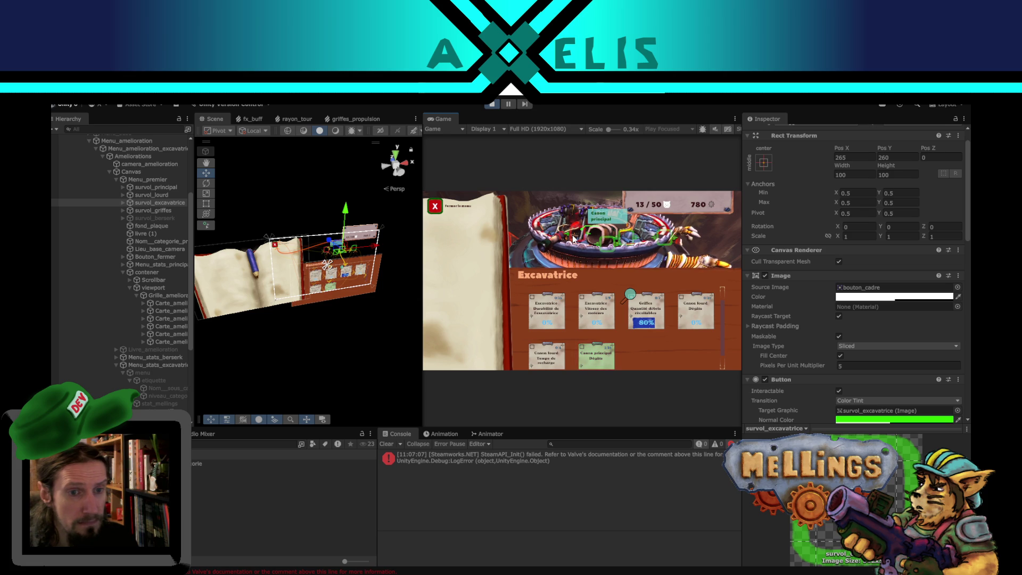
pyautogui.click(593, 350)
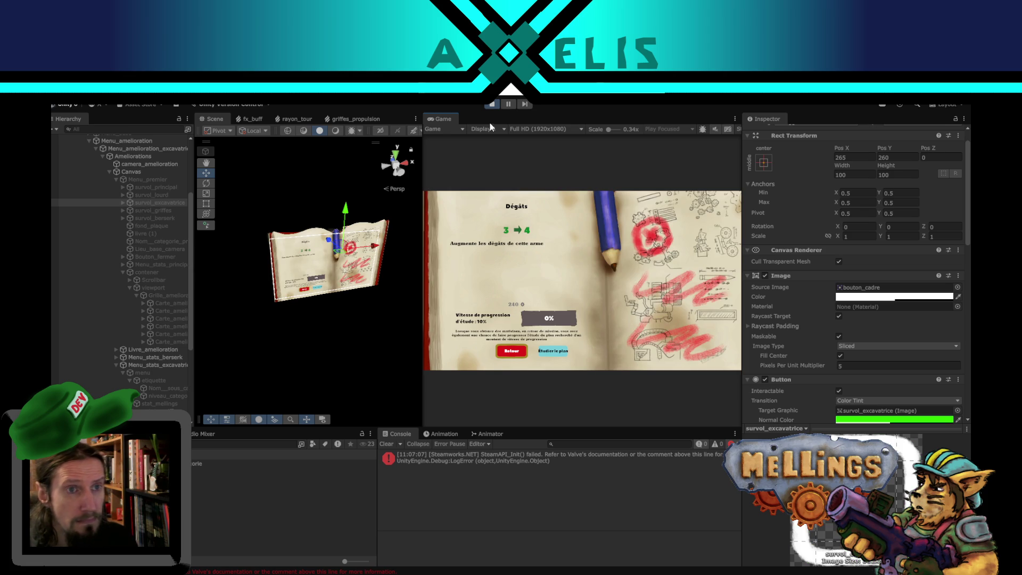
pyautogui.click(489, 107)
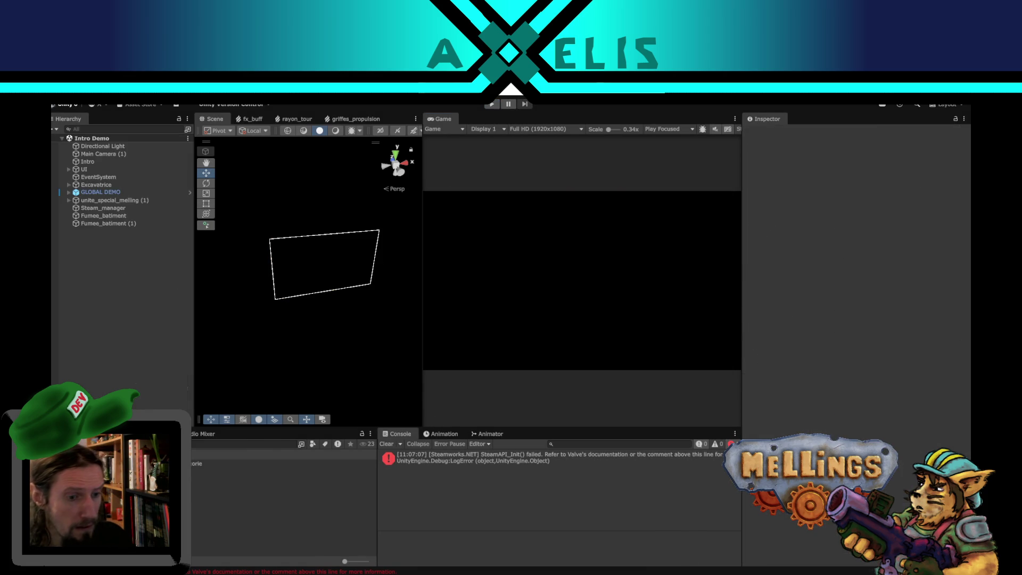
pyautogui.hotkey('alt', 'Tab')
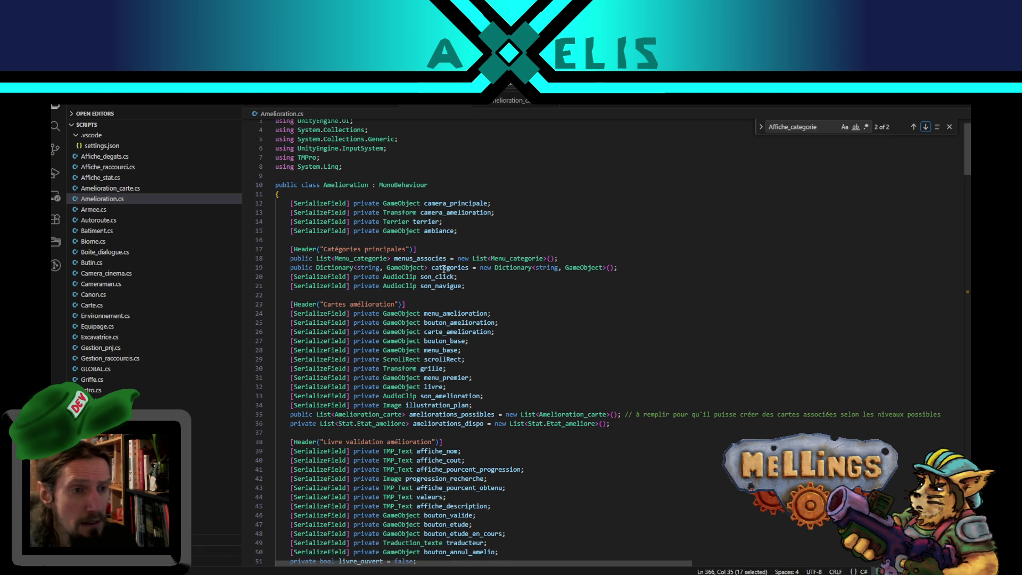
# - Highlight menus_associes on line 18 of Amelioration.cs, scroll through its uses, then open Amelioration_carte.cs
pyautogui.doubleClick(406, 258)
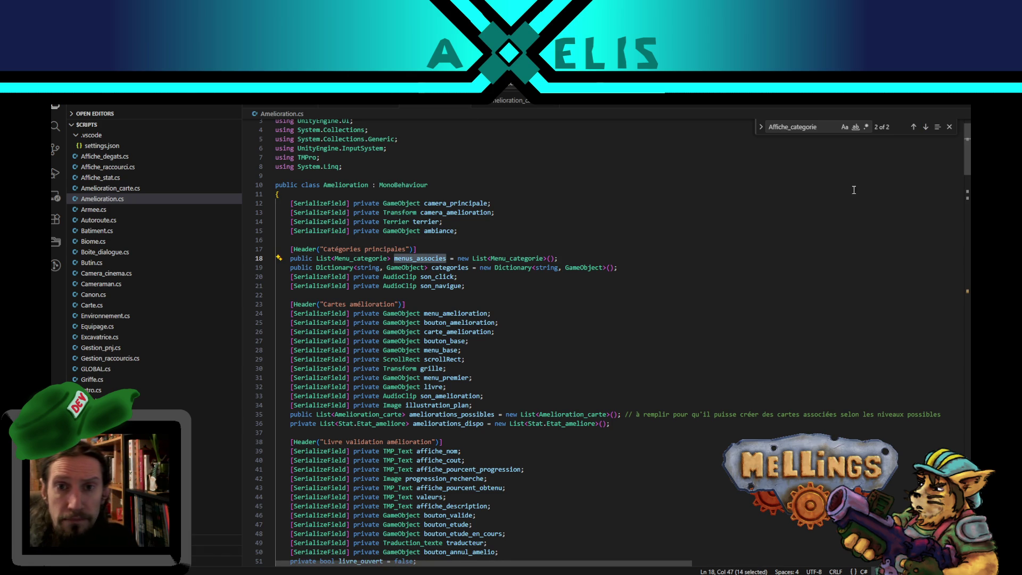
pyautogui.scroll(-12, 591, 204)
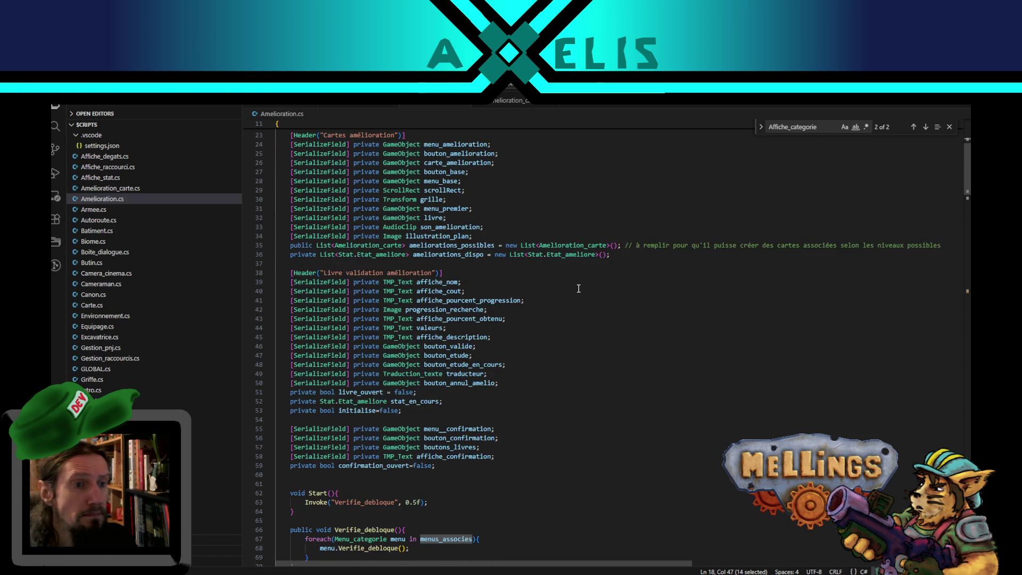
pyautogui.scroll(-5, 508, 311)
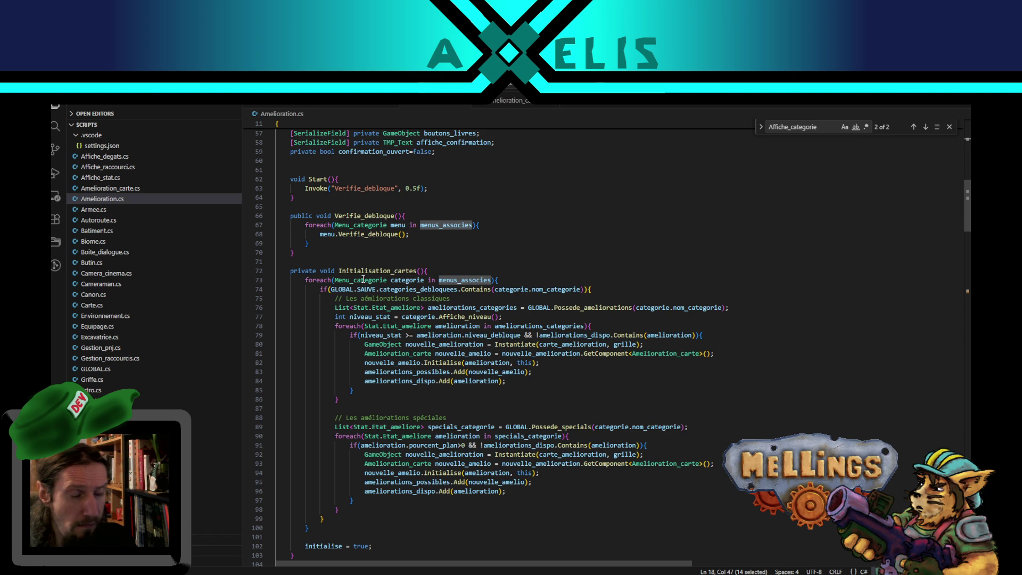
pyautogui.scroll(-4, 363, 279)
pyautogui.scroll(-3, 334, 349)
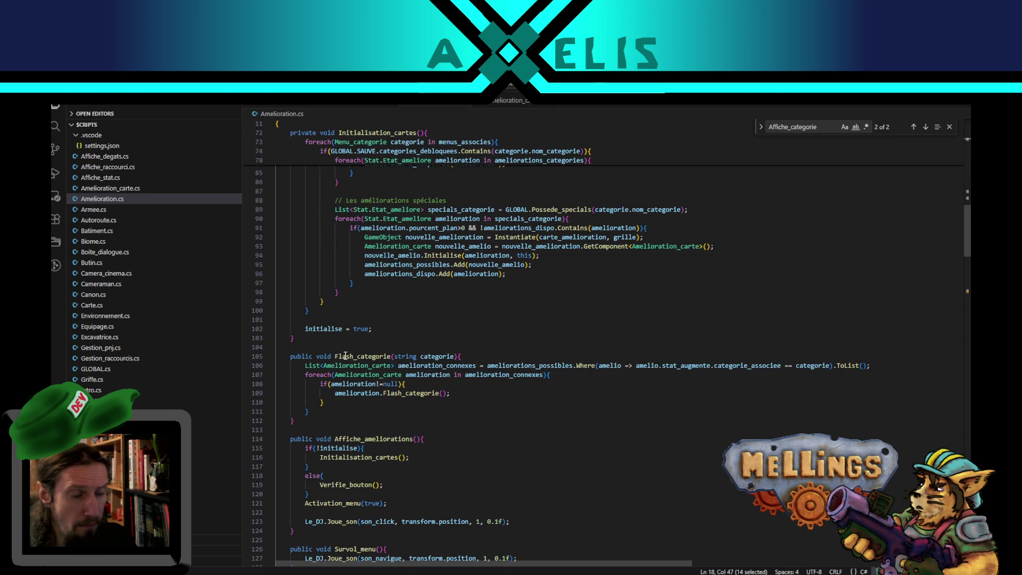
pyautogui.scroll(-10, 345, 356)
pyautogui.scroll(-10, 384, 394)
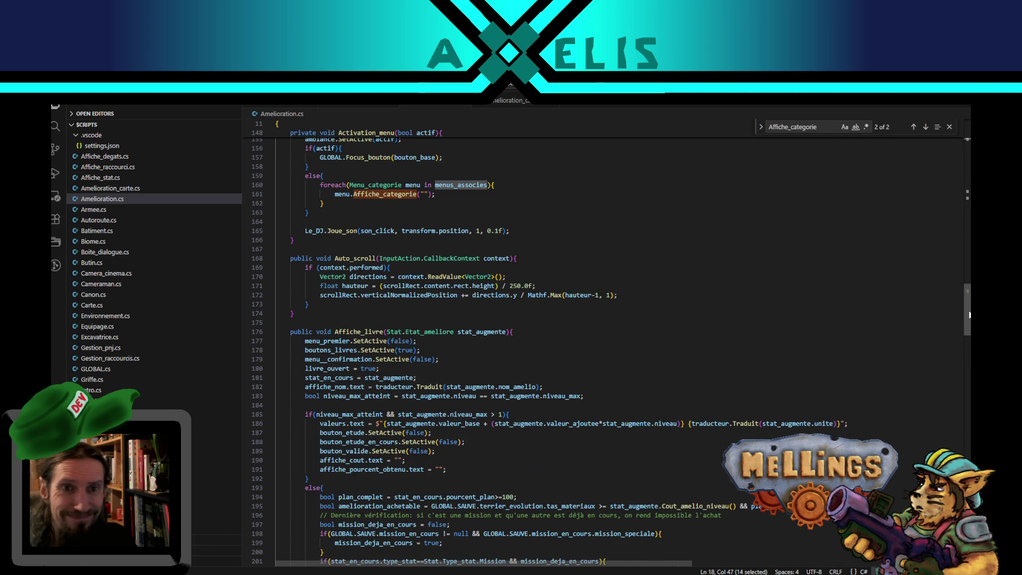
pyautogui.click(508, 101)
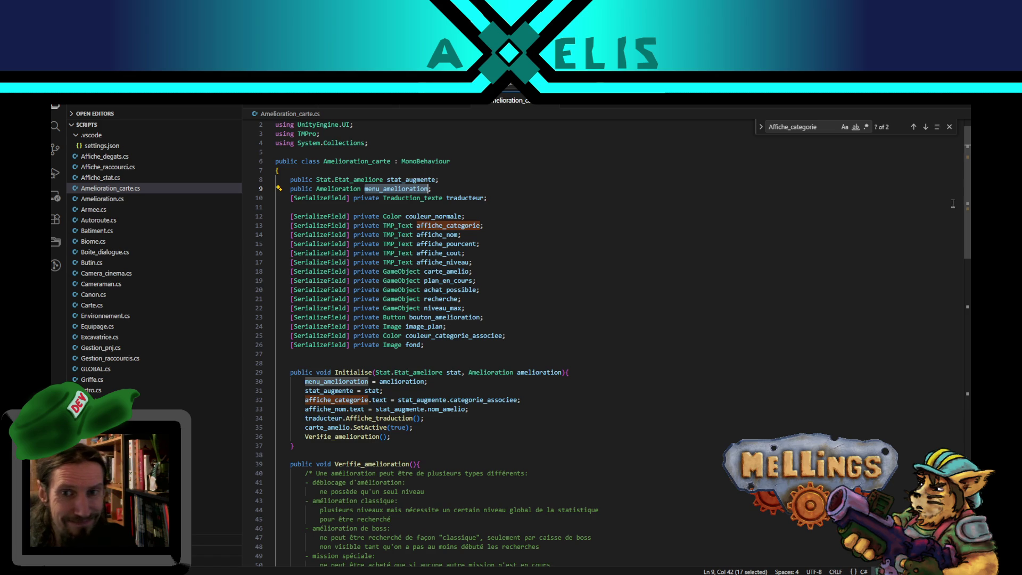
# - Add an empty line after the StartCoroutine("Flash_carte") call on line 104 of Amelioration_carte.cs
pyautogui.moveTo(967, 223); pyautogui.dragTo(969, 341)
pyautogui.scroll(-8, 638, 399)
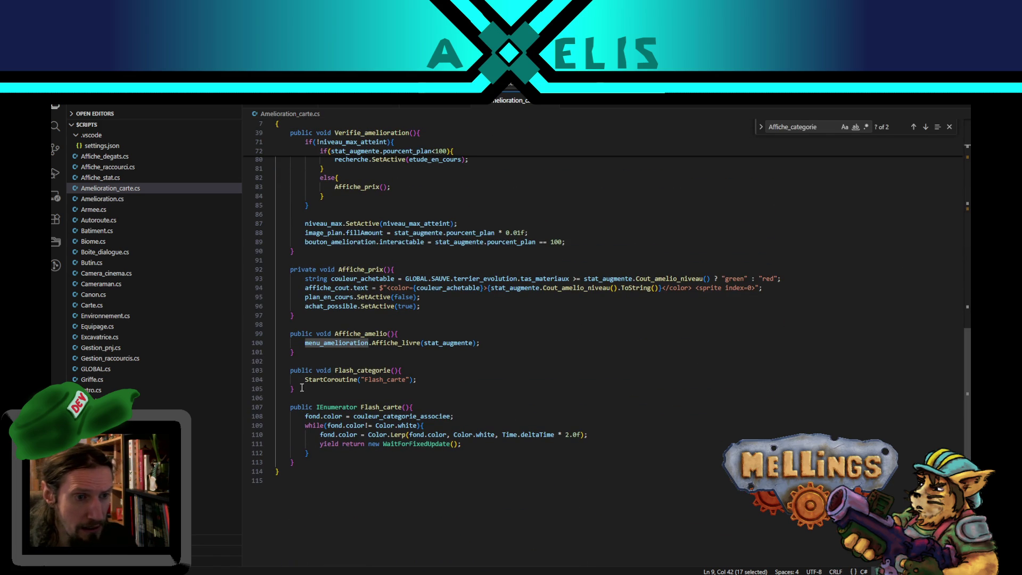
pyautogui.click(385, 378)
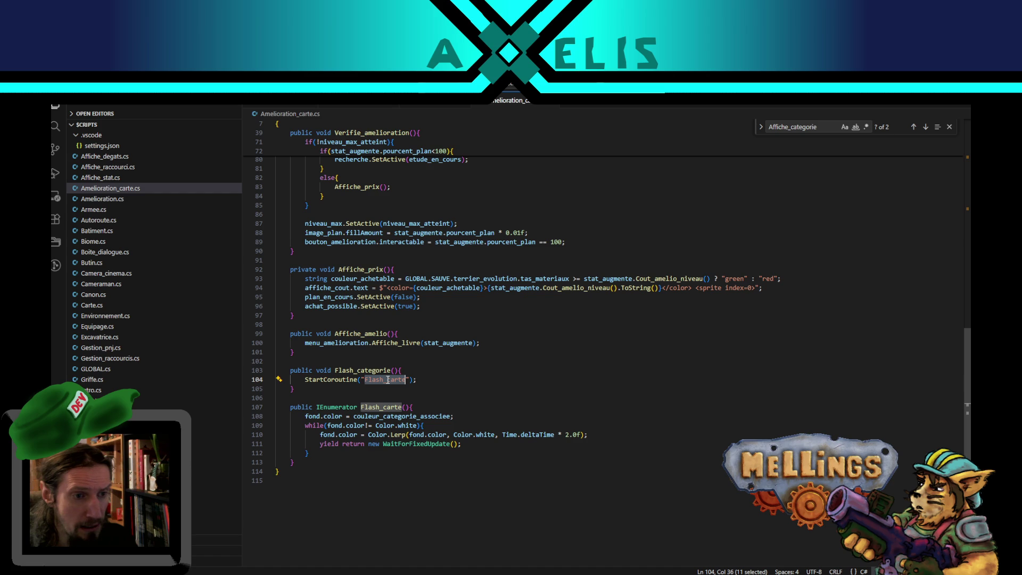
pyautogui.click(377, 370)
pyautogui.doubleClick(377, 370)
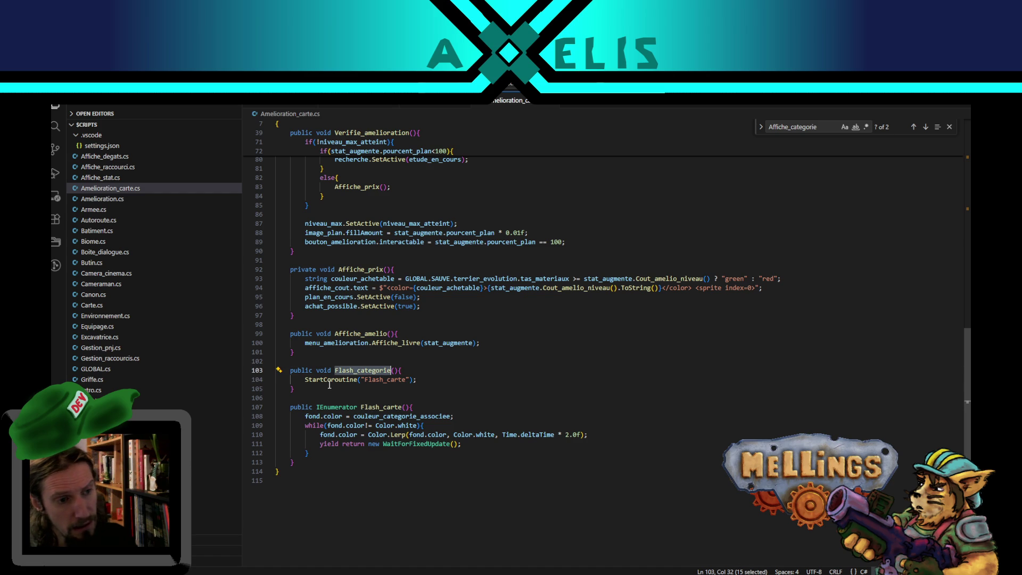
pyautogui.click(425, 380)
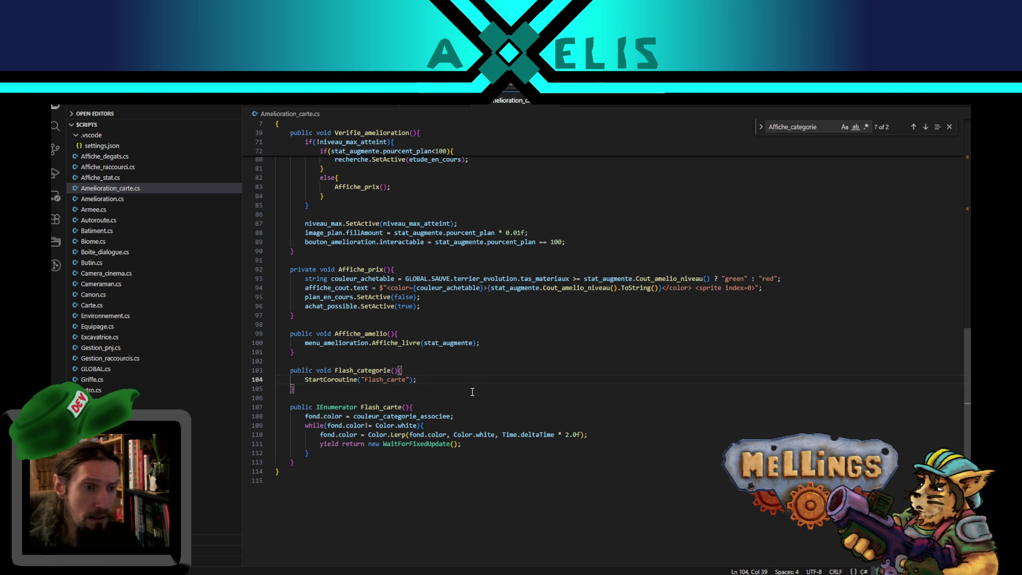
pyautogui.press('Return')
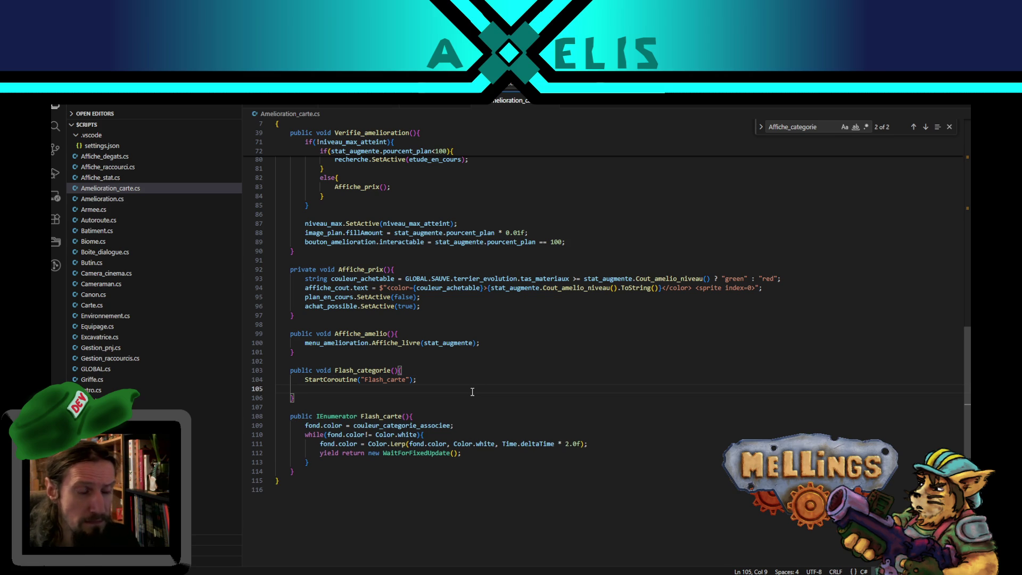
# - Start line 105 with amelioration., checking Amelioration.cs's members and discarding menus_associes
pyautogui.write('ameli')
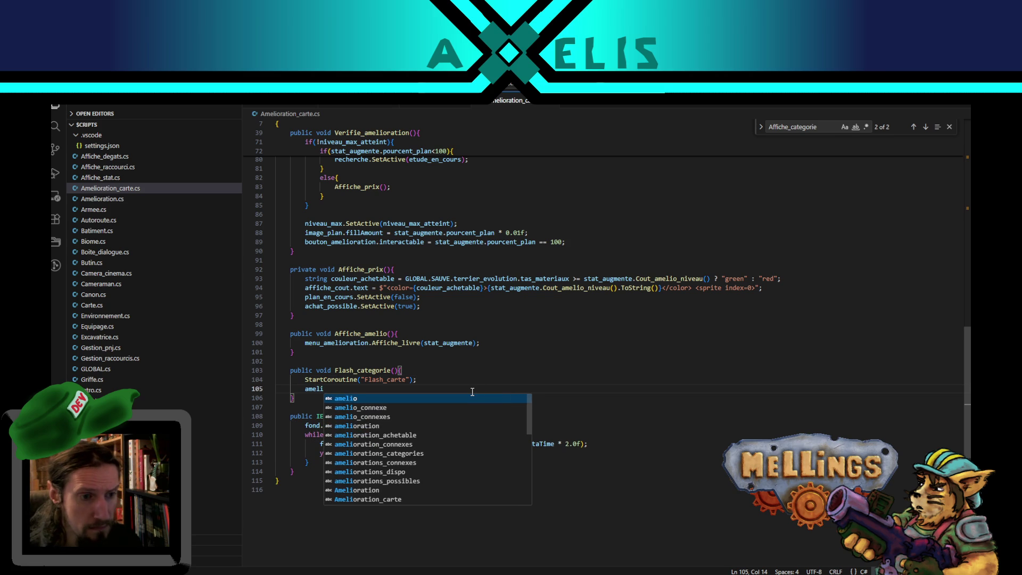
pyautogui.press('Down')
pyautogui.press('Down')
pyautogui.press('Down')
pyautogui.press('Return')
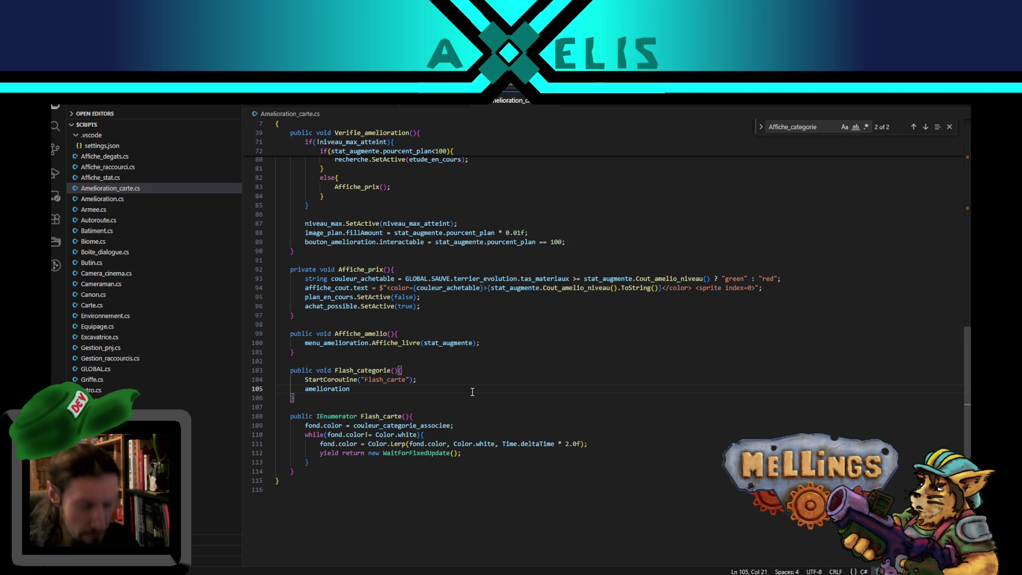
pyautogui.write('.menus_associes')
pyautogui.hotkey('ctrl', 'BackSpace')
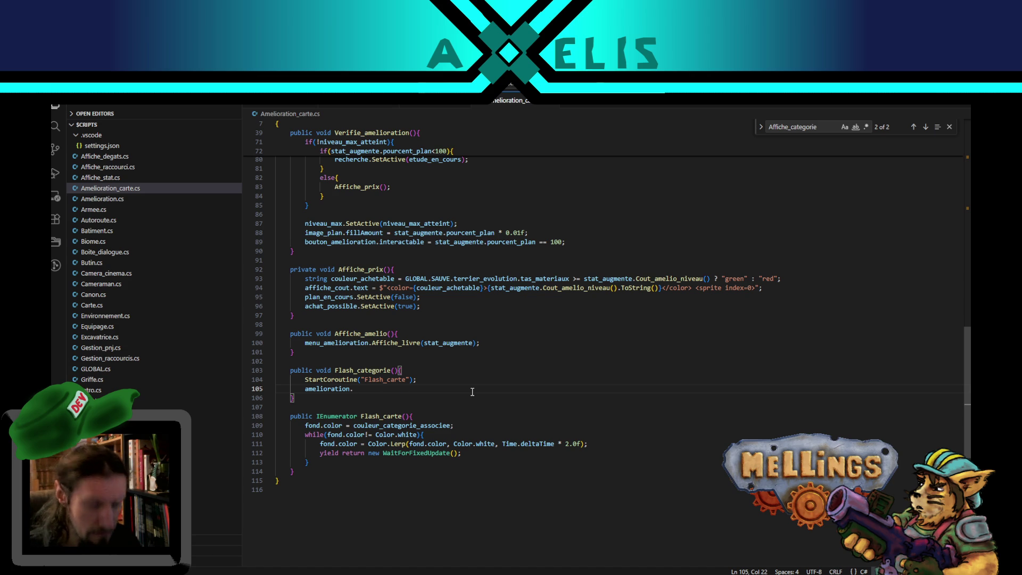
pyautogui.click(424, 102)
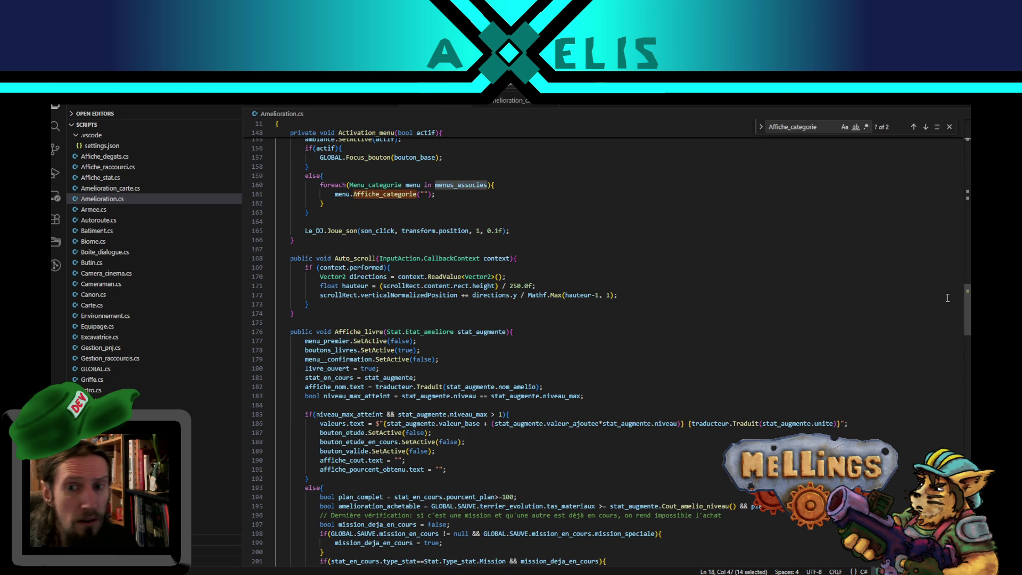
pyautogui.moveTo(967, 311)
pyautogui.mouseDown()
pyautogui.moveTo(965, 154)
pyautogui.moveTo(965, 176)
pyautogui.mouseUp()
pyautogui.click(490, 107)
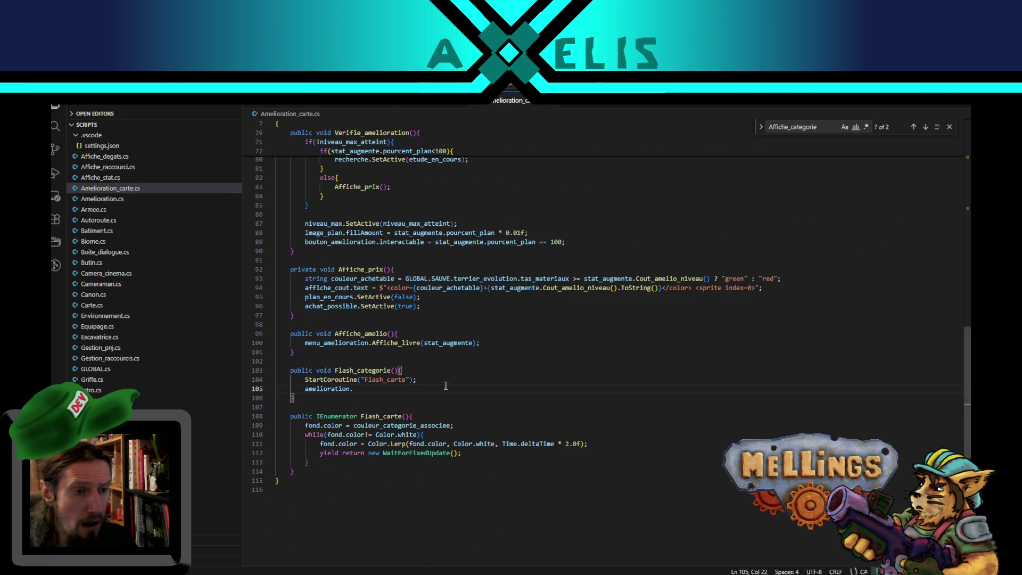
pyautogui.write('menus_associes')
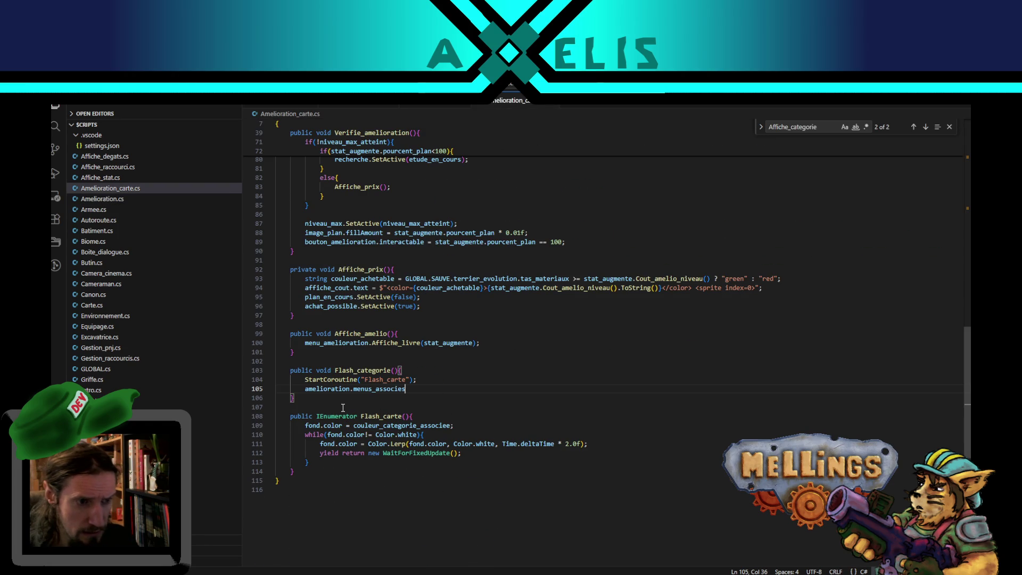
pyautogui.moveTo(305, 388); pyautogui.dragTo(407, 388)
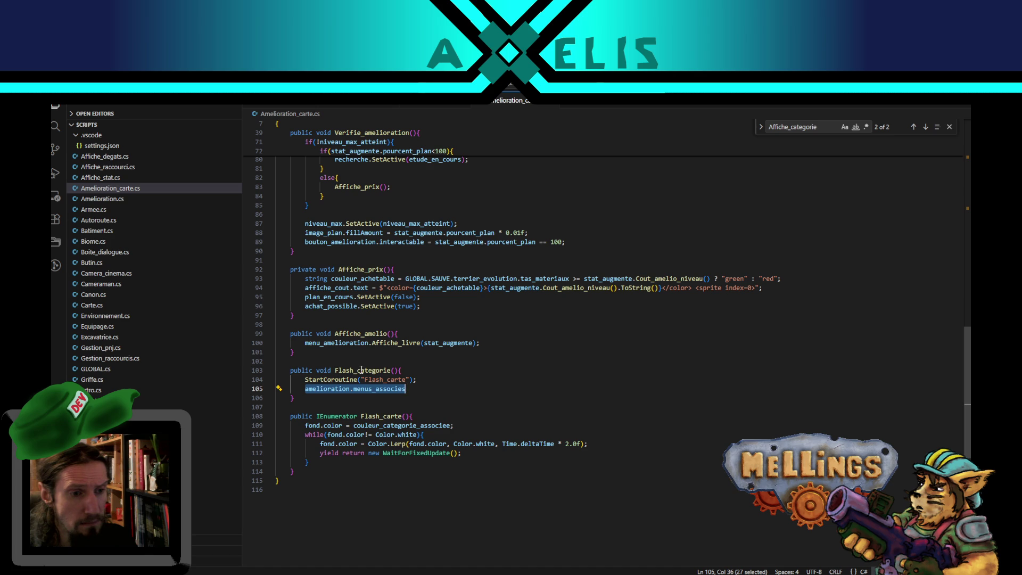
pyautogui.doubleClick(389, 390)
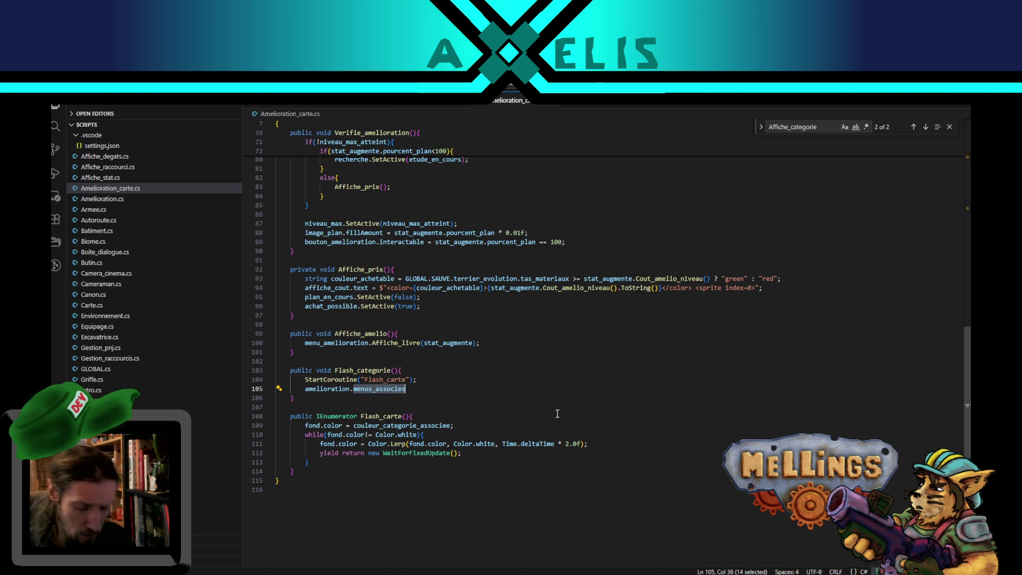
pyautogui.press('BackSpace')
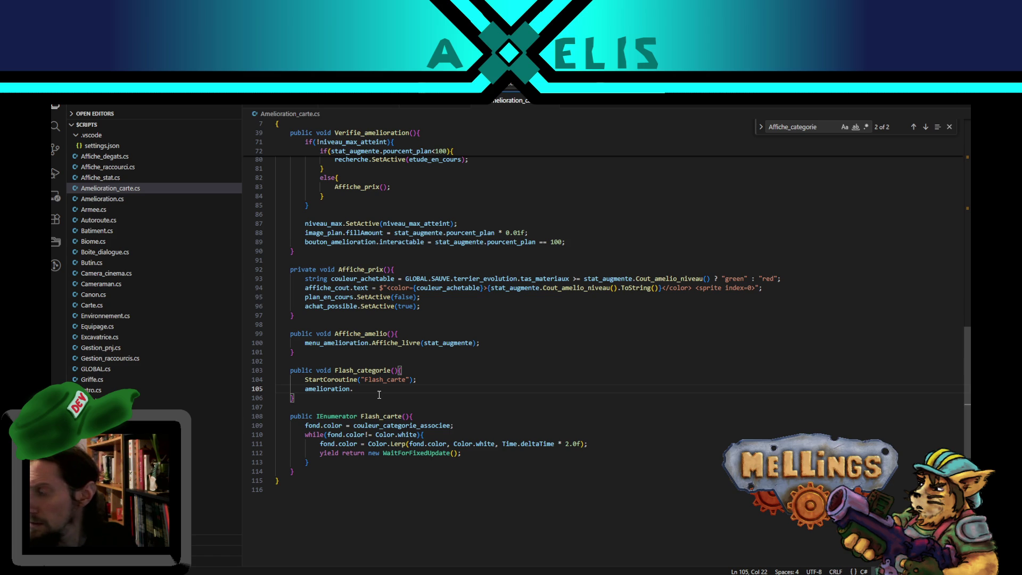
# - Complete line 105 as amelioration.Flash_categorie(); using the IntelliSense suggestion
pyautogui.write('Flash_ca')
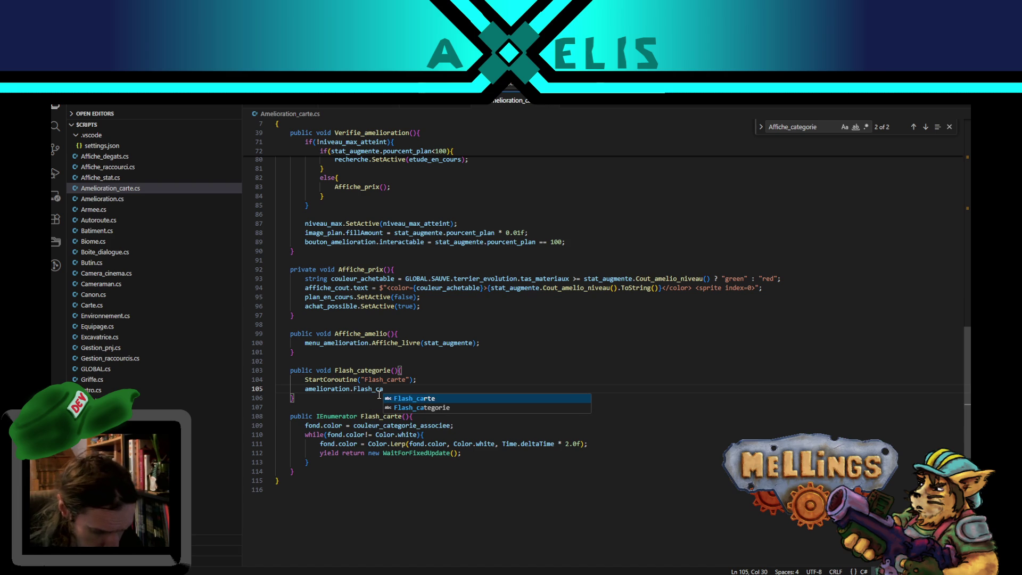
pyautogui.press('Down')
pyautogui.press('Return')
pyautogui.write('();')
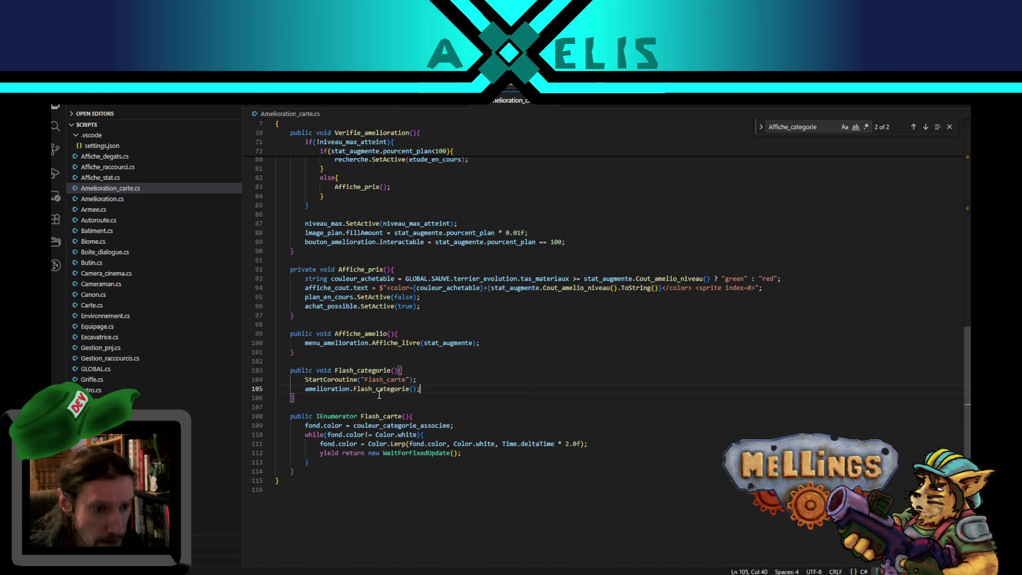
pyautogui.press('Left')
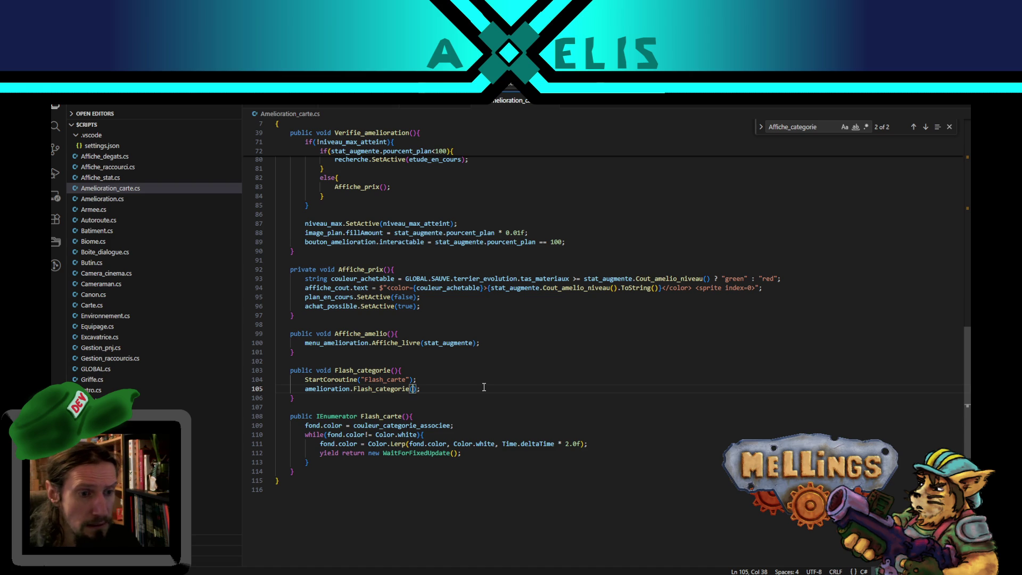
# - Pass stat_augmente.categorie_associee from line 32 as the argument of the Flash_categorie() call on line 105
pyautogui.doubleClick(432, 427)
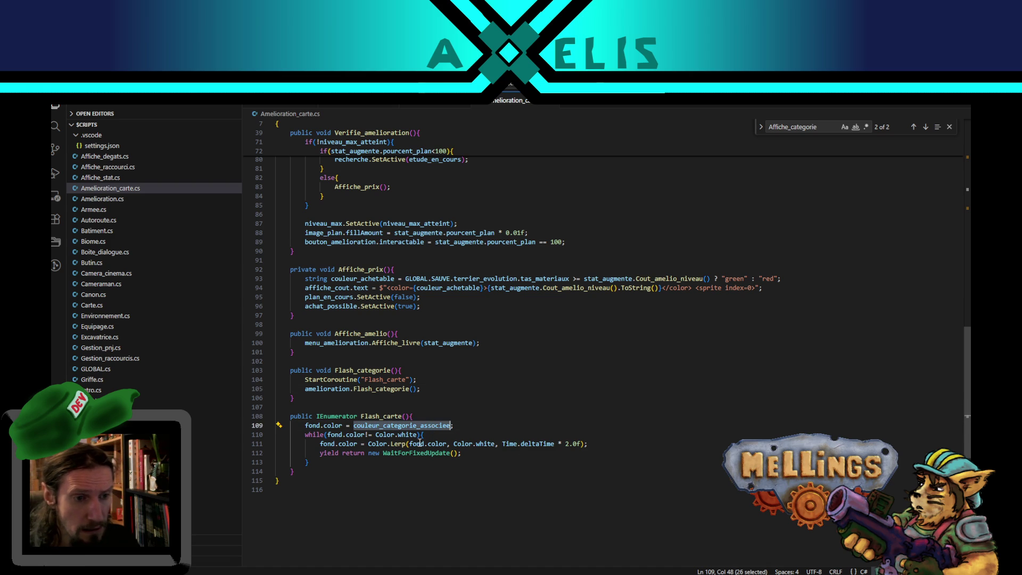
pyautogui.click(413, 417)
pyautogui.moveTo(386, 426); pyautogui.dragTo(444, 426)
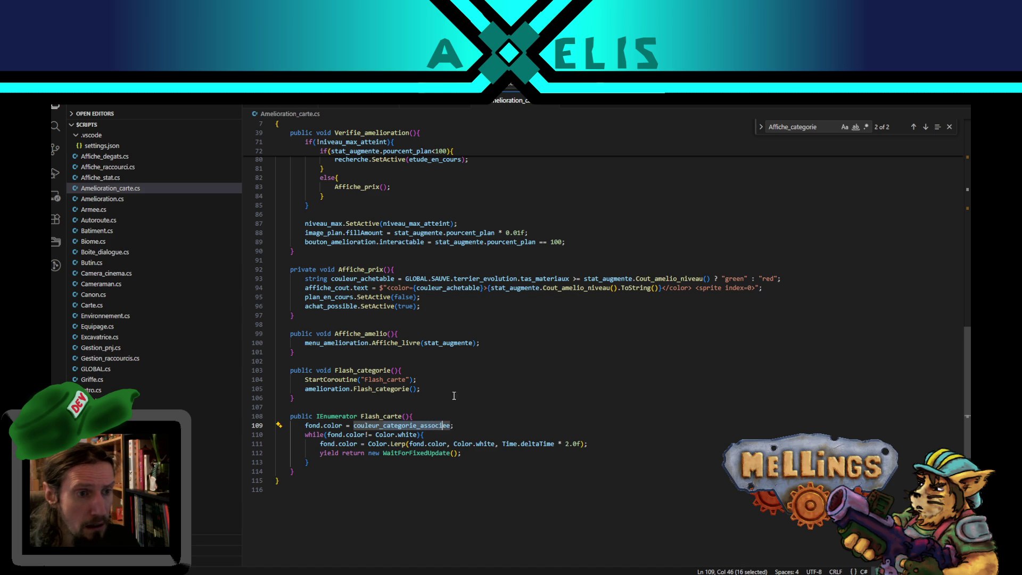
pyautogui.scroll(20, 449, 412)
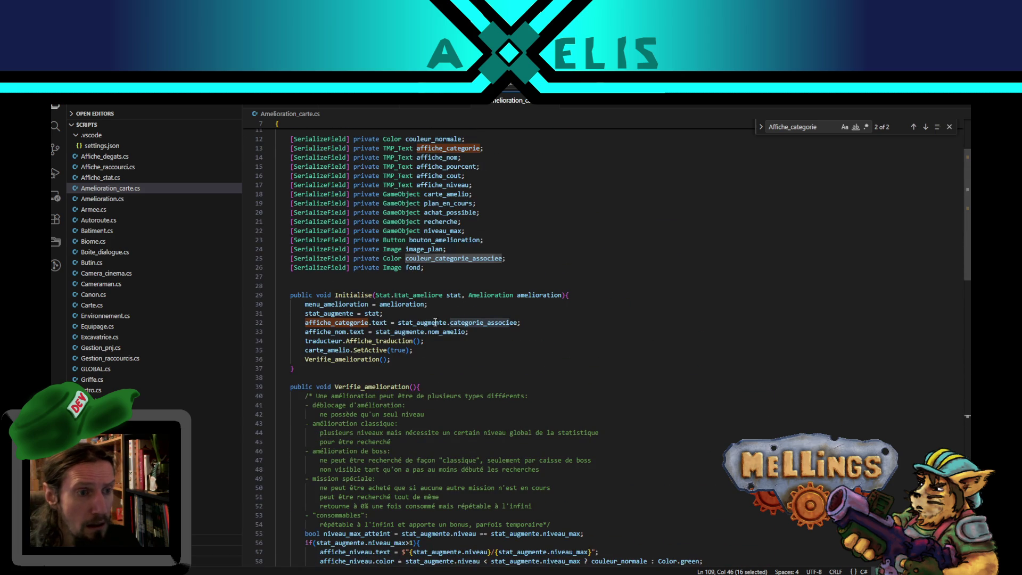
pyautogui.scroll(3, 446, 304)
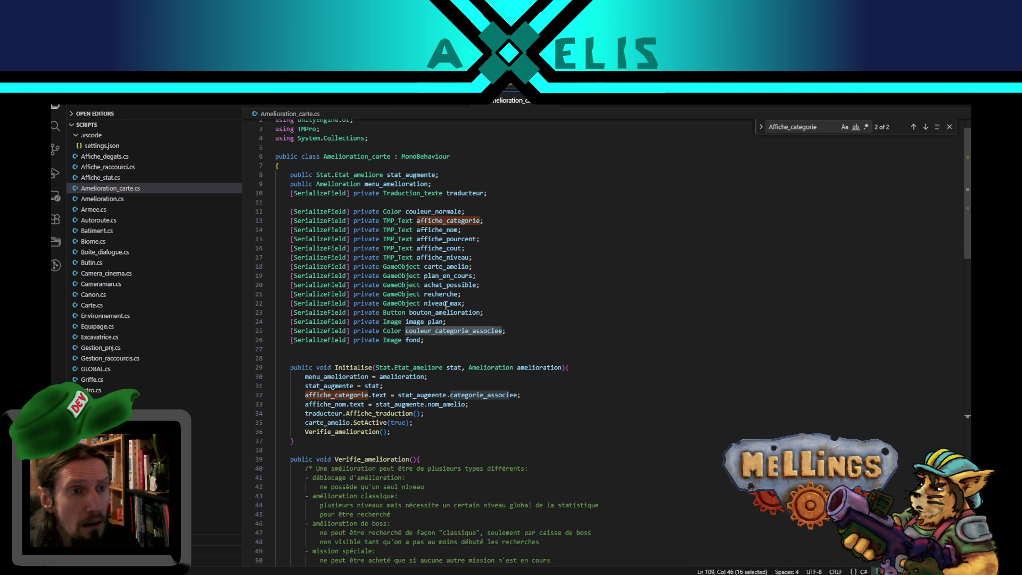
pyautogui.click(449, 222)
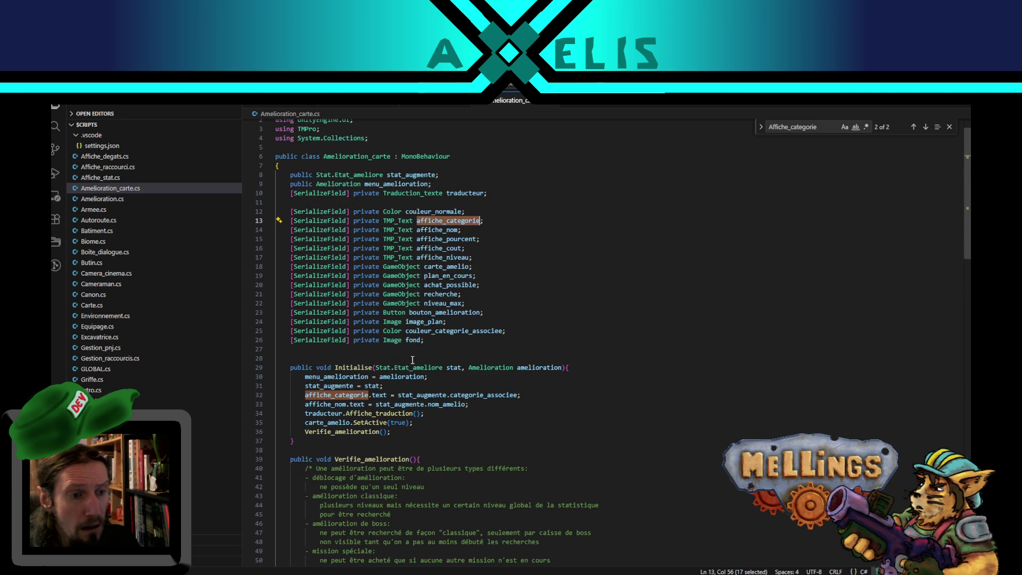
pyautogui.click(420, 395)
pyautogui.moveTo(398, 394); pyautogui.dragTo(518, 394)
pyautogui.hotkey('ctrl', 'c')
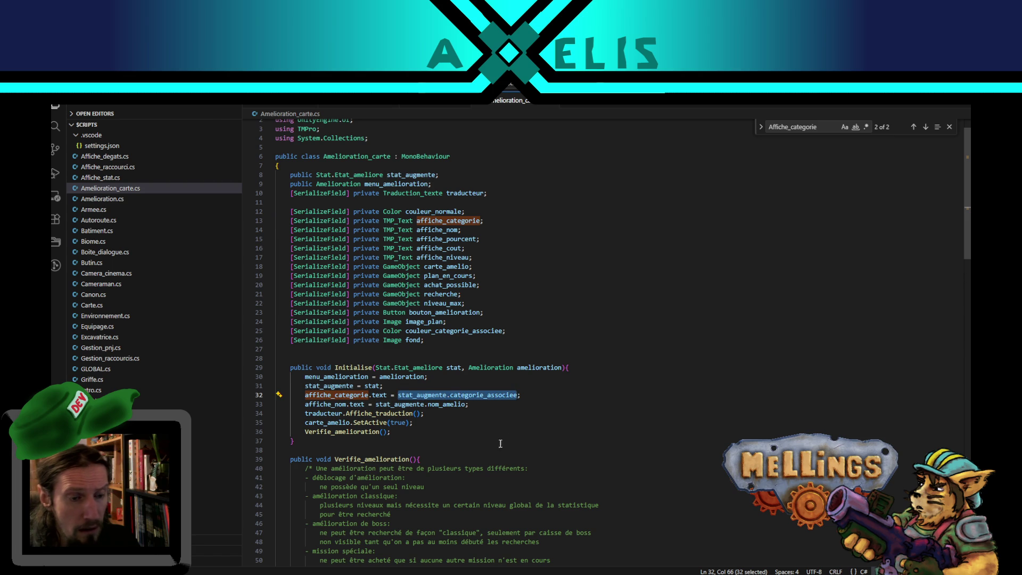
pyautogui.scroll(-13, 394, 421)
pyautogui.scroll(-8, 395, 420)
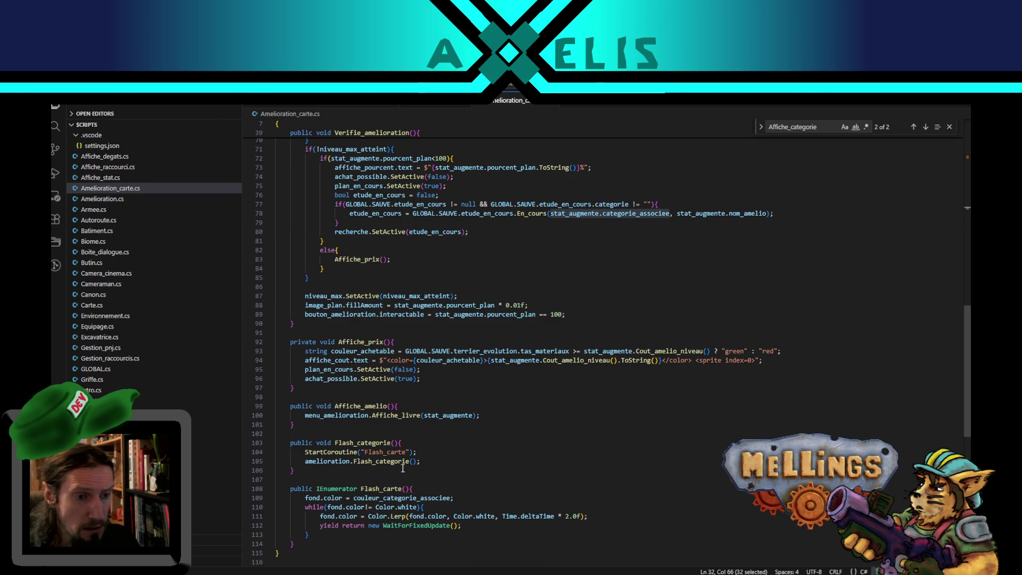
pyautogui.click(413, 461)
pyautogui.hotkey('ctrl', 'v')
pyautogui.doubleClick(375, 460)
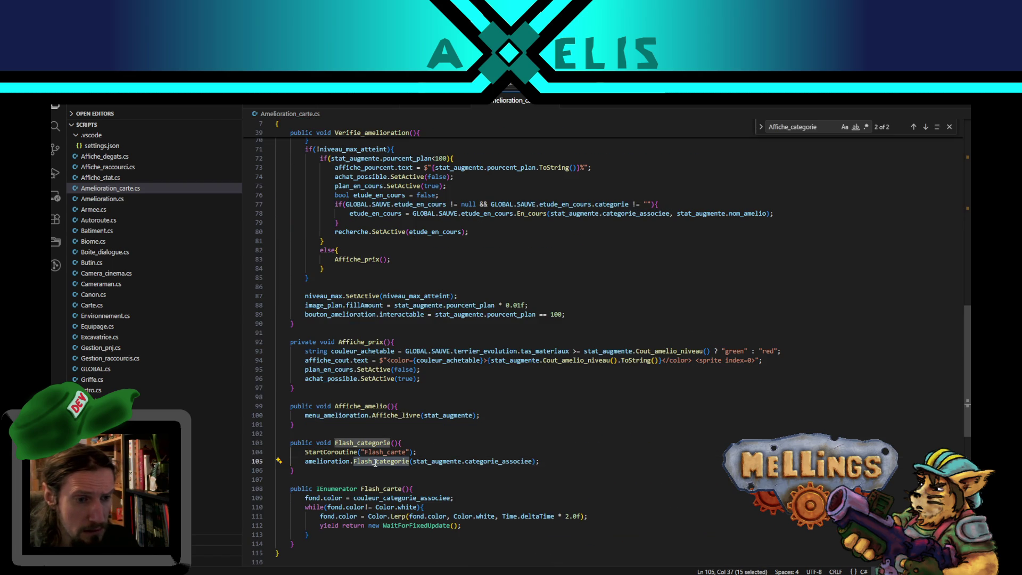
pyautogui.moveTo(375, 462); pyautogui.dragTo(537, 463)
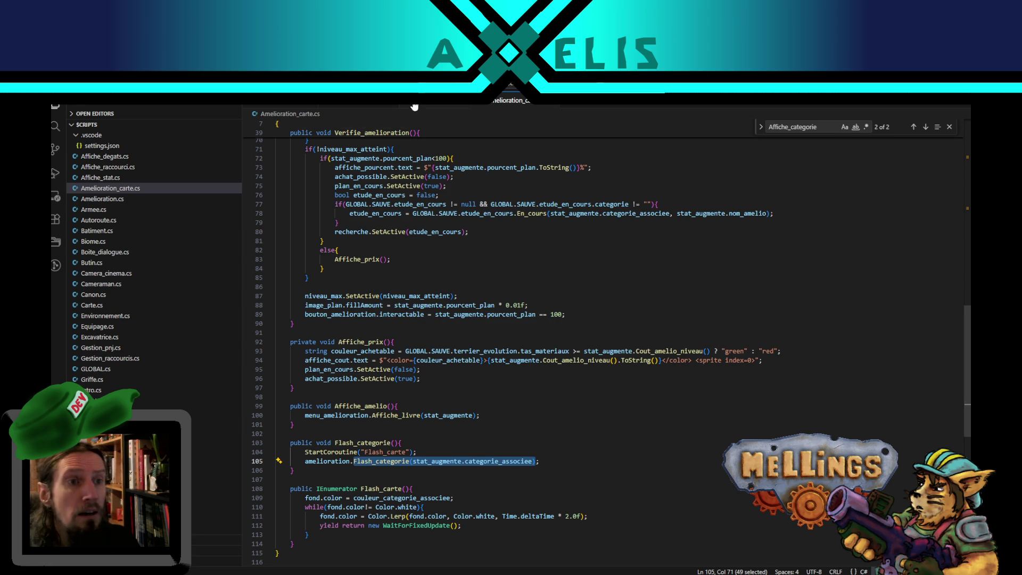
# - Go to the end of line 368 in Amelioration.cs
pyautogui.click(417, 102)
pyautogui.scroll(-4, 604, 285)
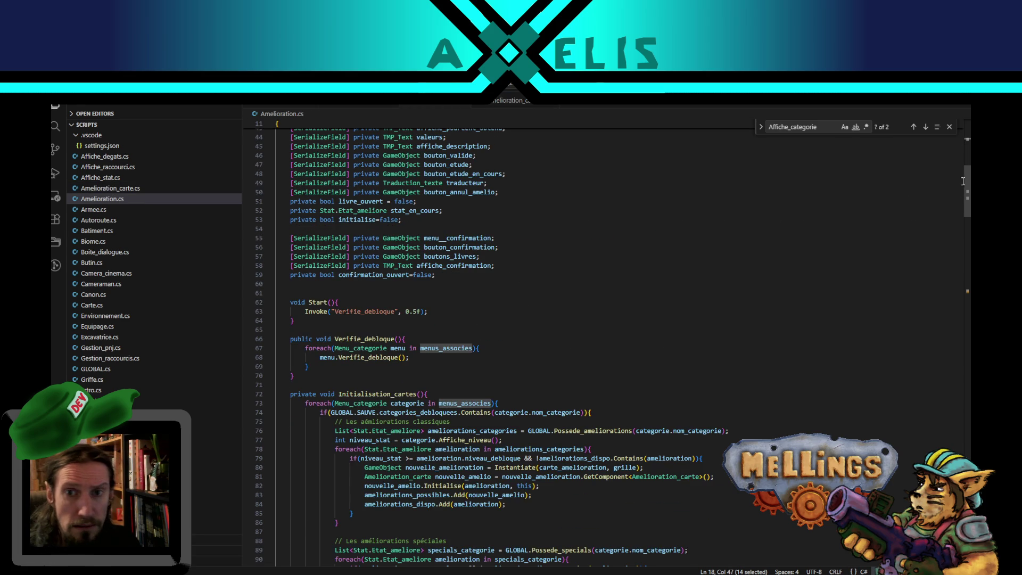
pyautogui.moveTo(963, 177); pyautogui.dragTo(964, 524)
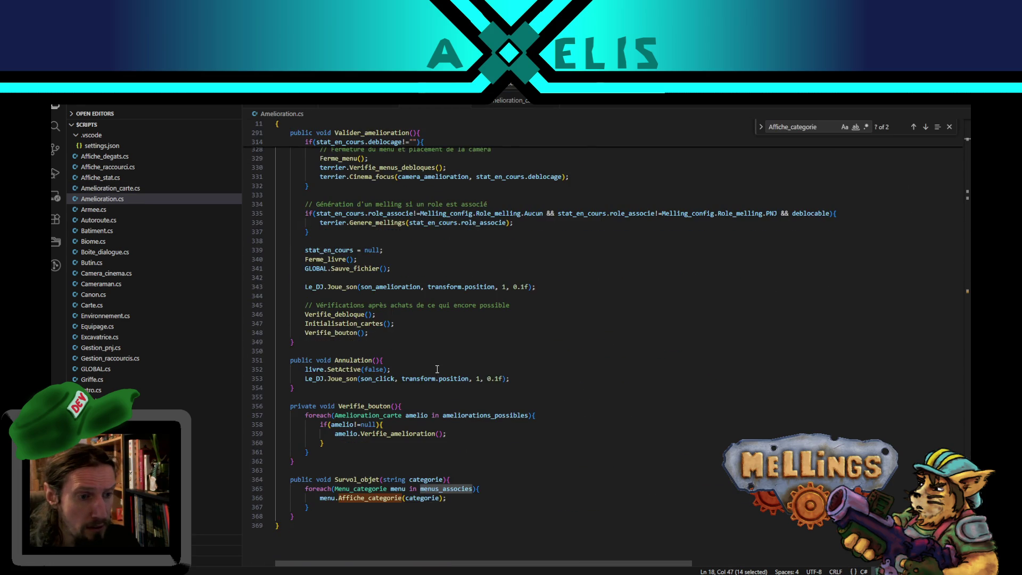
pyautogui.scroll(-3, 437, 368)
pyautogui.click(322, 419)
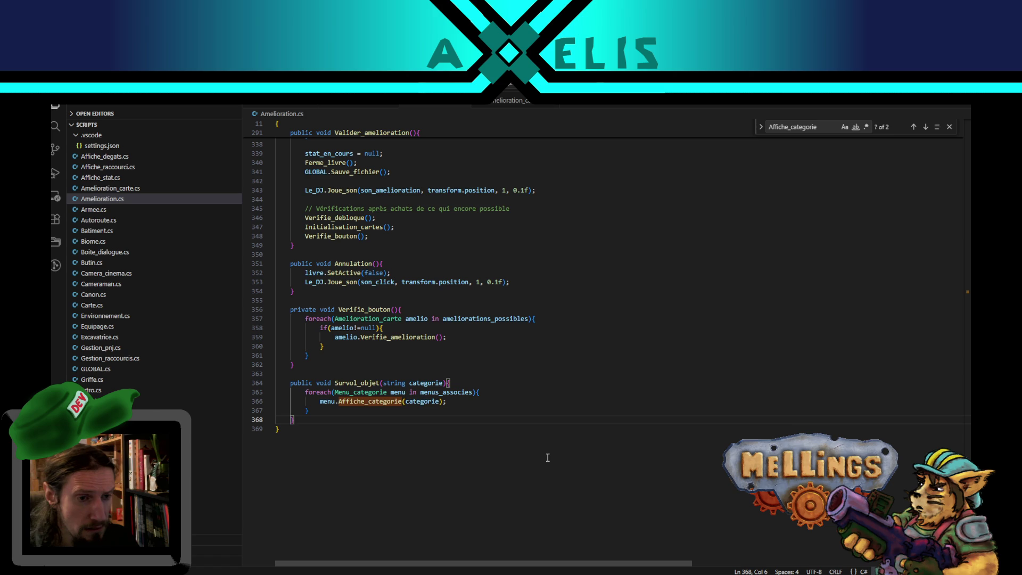
# - Add public void Flash_categorie(string categorie_associee){ after line 368 with a foreach( begun inside
pyautogui.press('Return')
pyautogui.press('Return')
pyautogui.write('public vo')
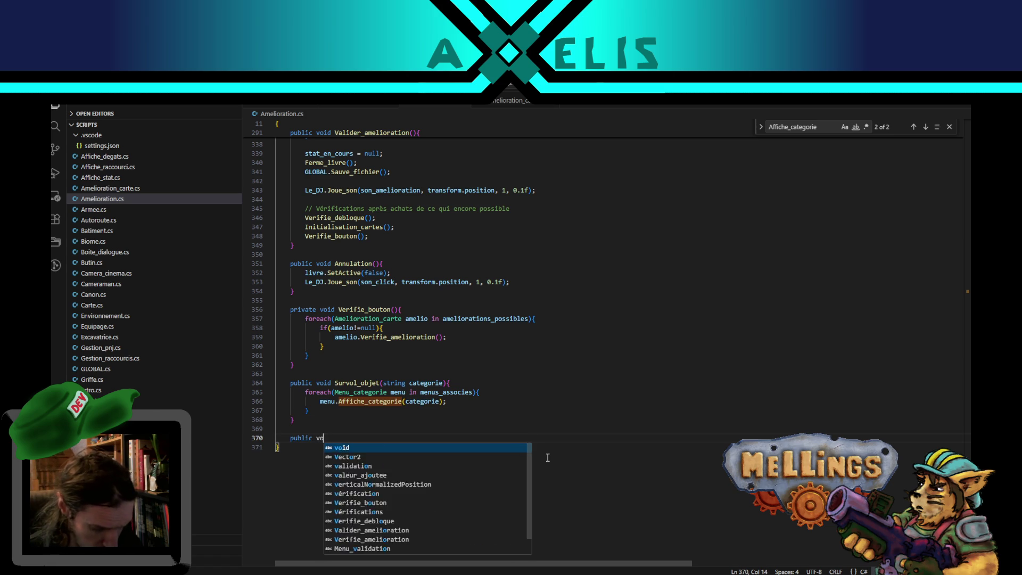
pyautogui.write('id Flash_categorie(stat_augmente.categorie_associee)')
pyautogui.click(395, 438)
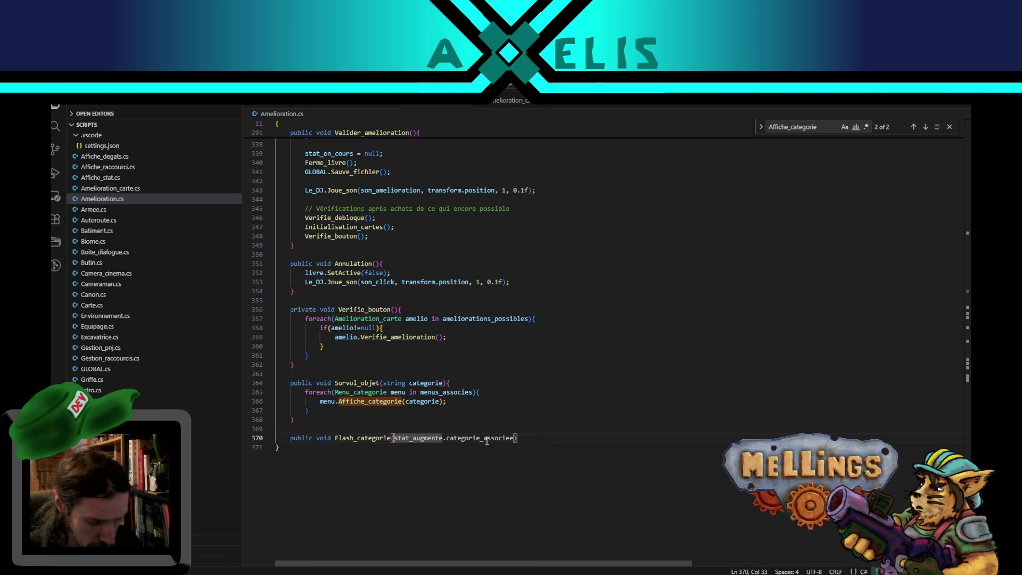
pyautogui.write('string')
pyautogui.press('Delete')
pyautogui.press('Delete')
pyautogui.press('Delete')
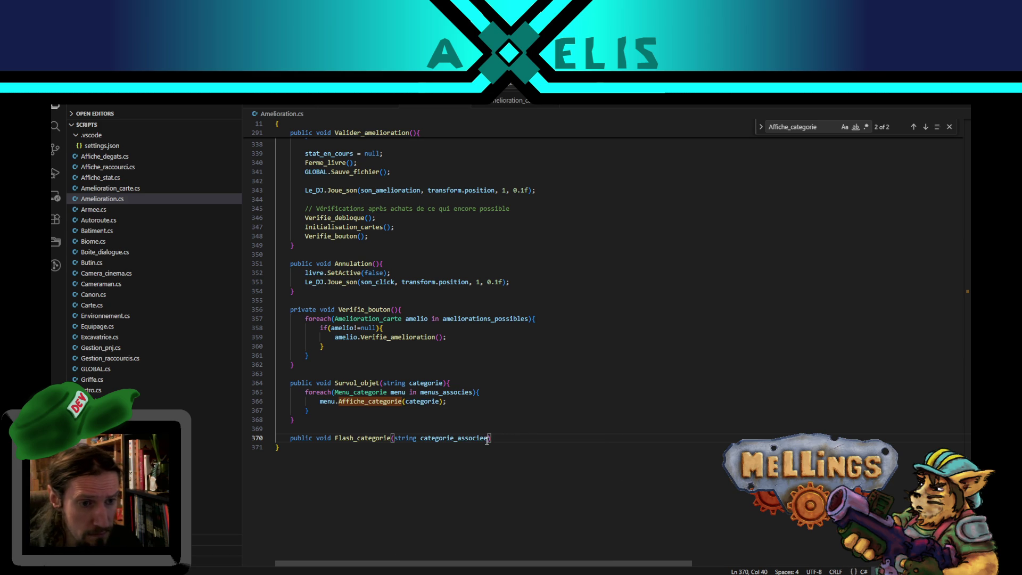
pyautogui.write('{')
pyautogui.press('Return')
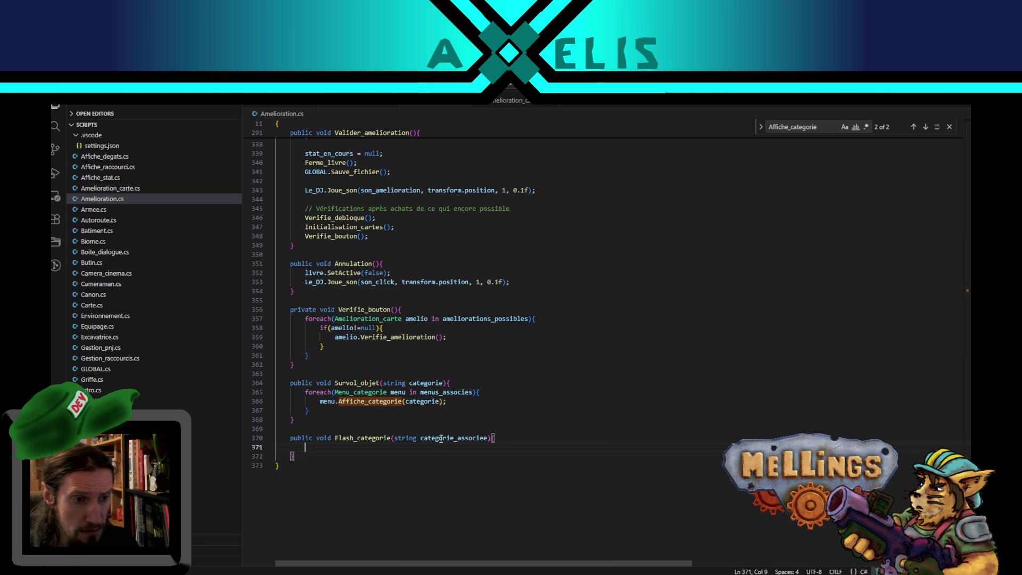
pyautogui.write('foreach')
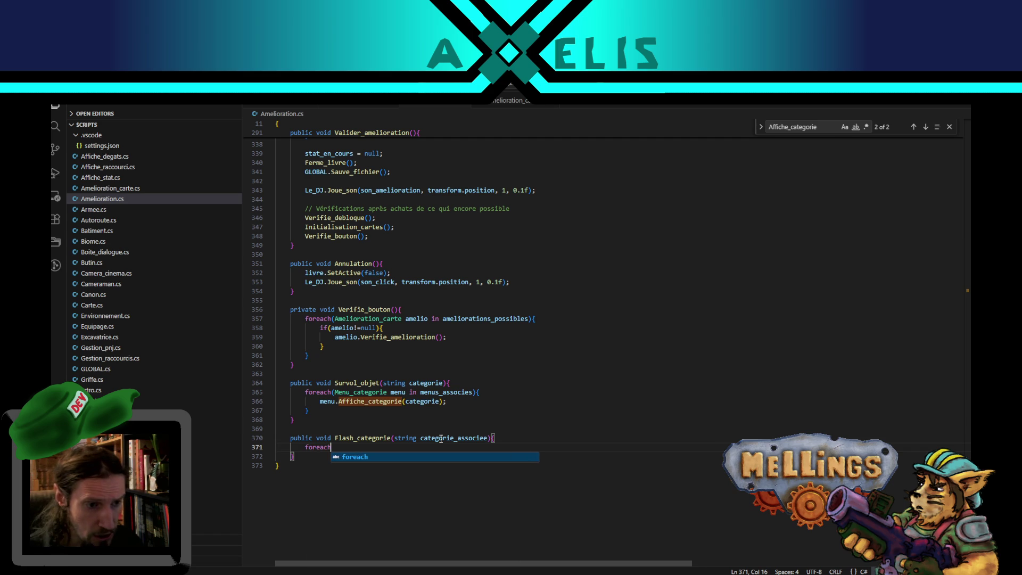
pyautogui.write('(')
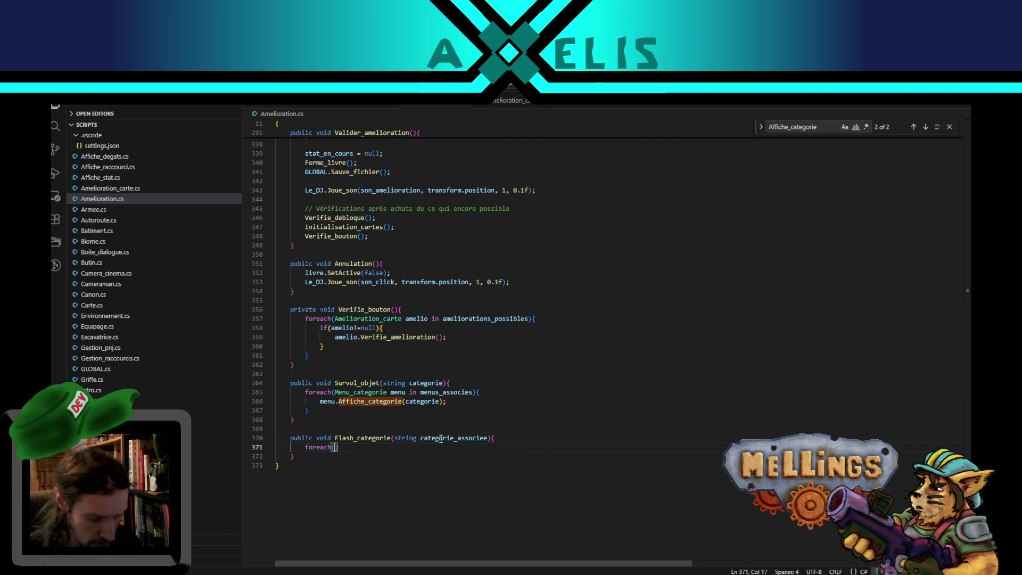
pyautogui.press('Escape')
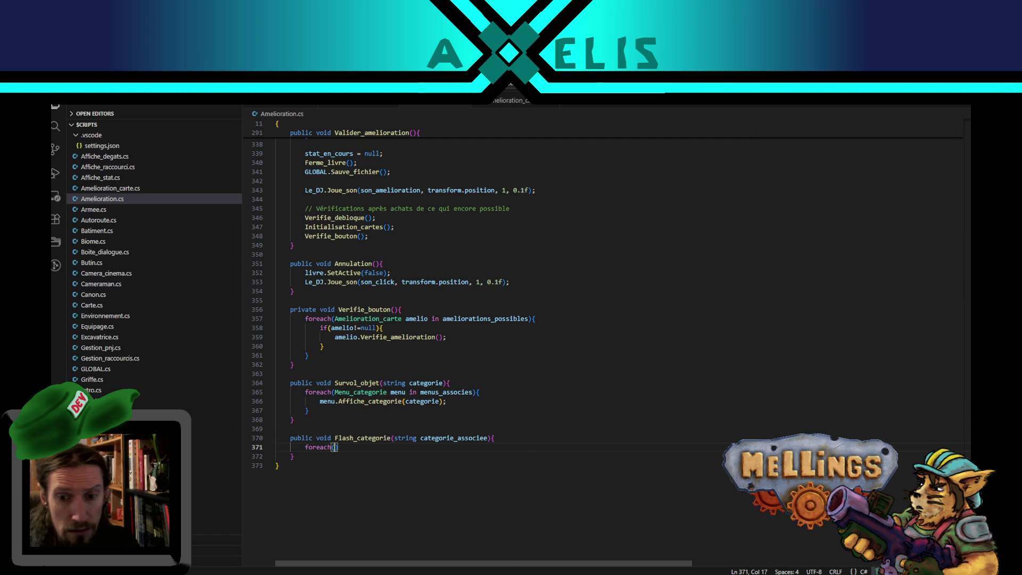
pyautogui.scroll(20, 542, 173)
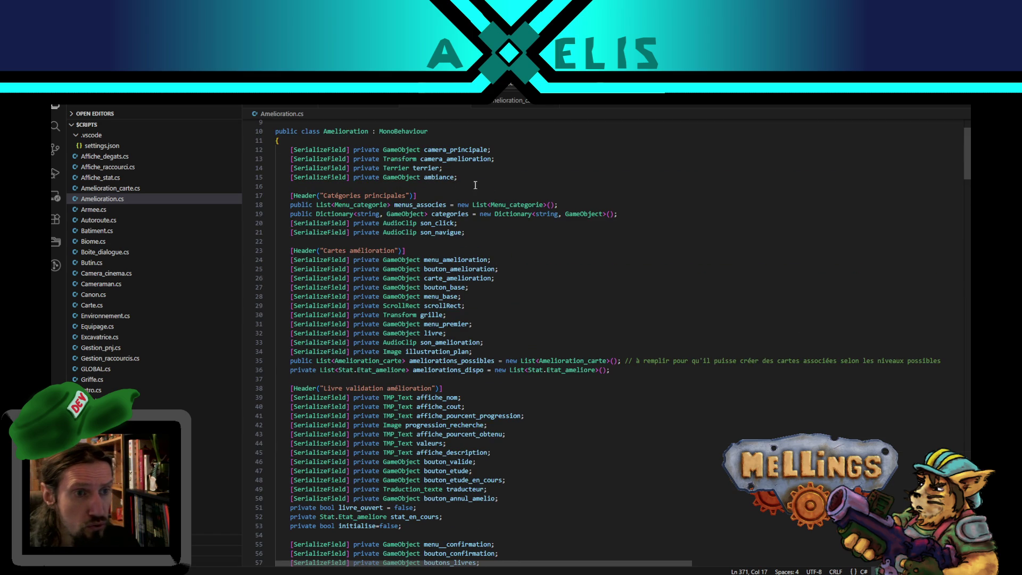
# - Fill the foreach with Menu_categorie menu in, then delete that unfinished foreach line
pyautogui.doubleClick(370, 205)
pyautogui.hotkey('ctrl', 'c')
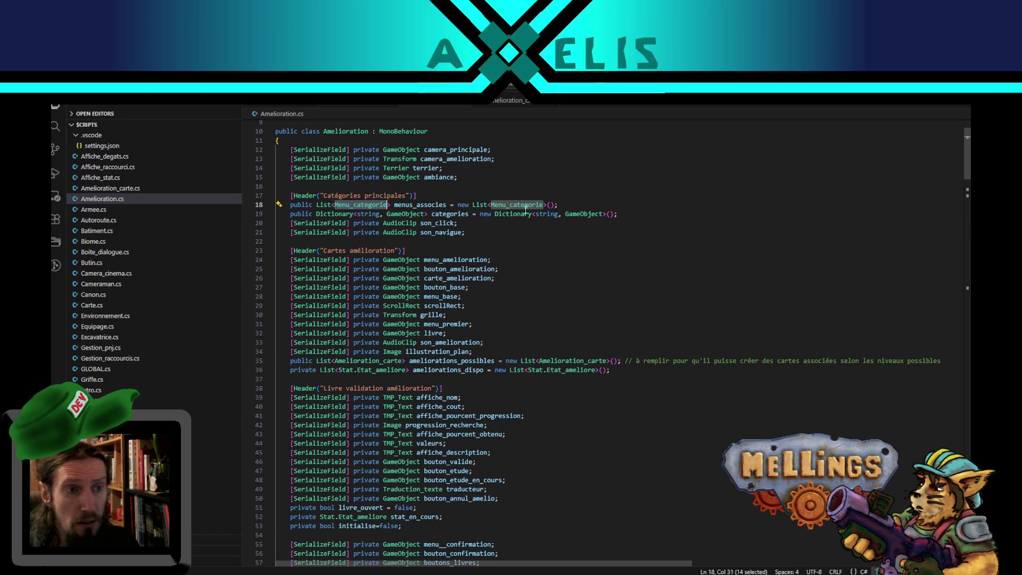
pyautogui.scroll(-20, 479, 319)
pyautogui.scroll(5, 548, 532)
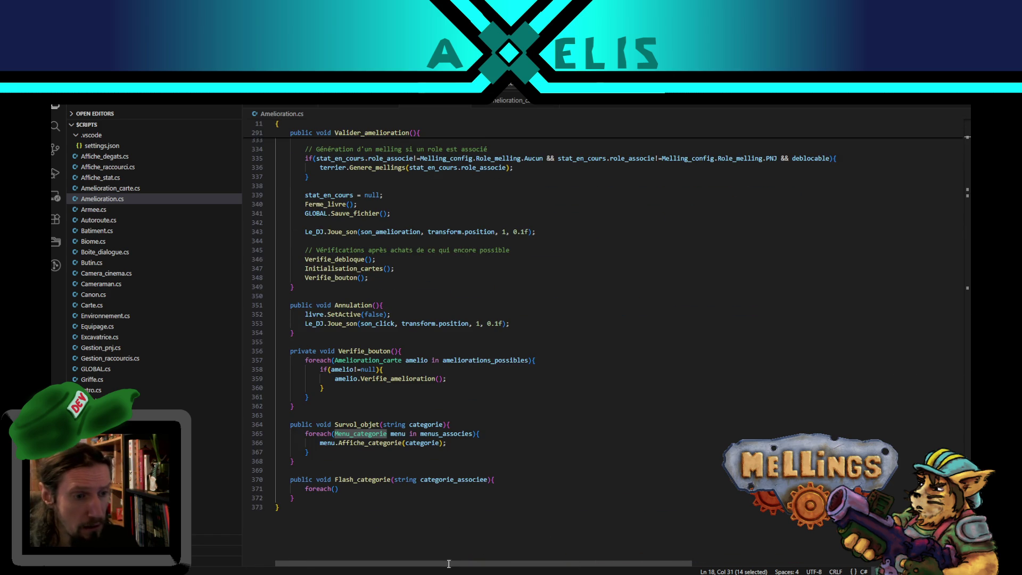
pyautogui.click(337, 489)
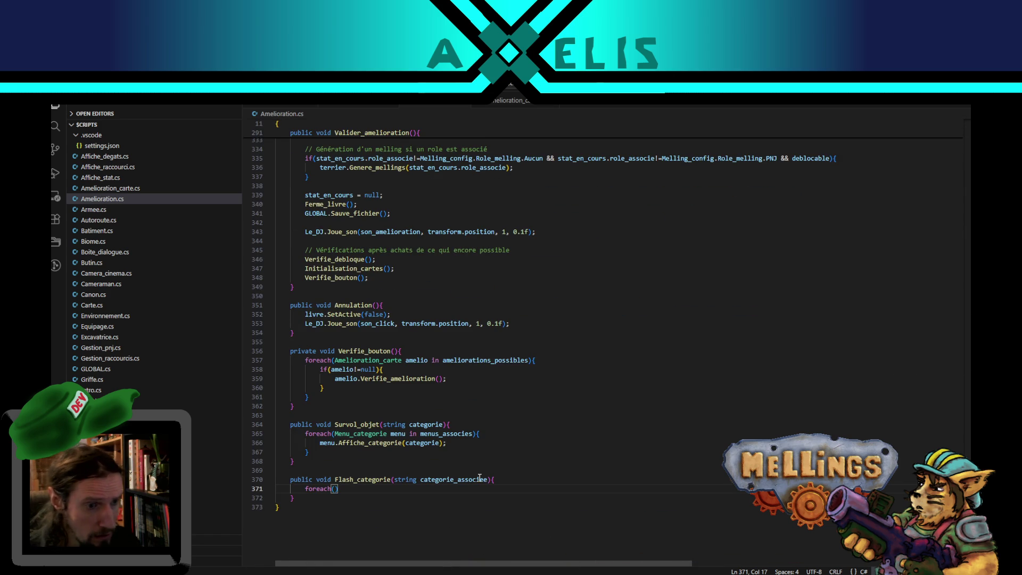
pyautogui.hotkey('ctrl', 'v')
pyautogui.write('menu in')
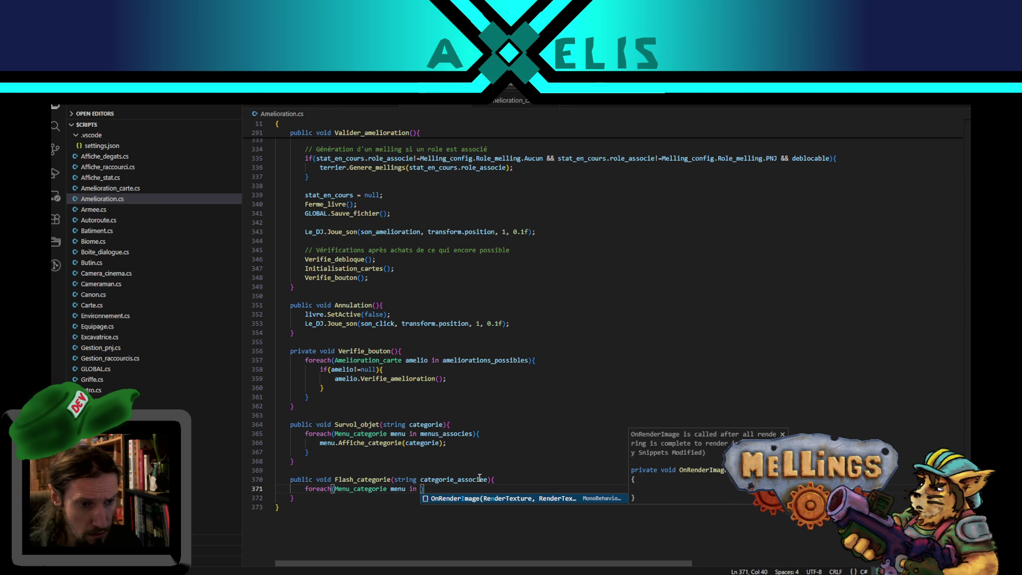
pyautogui.press('End')
pyautogui.hotkey('shift', 'Home')
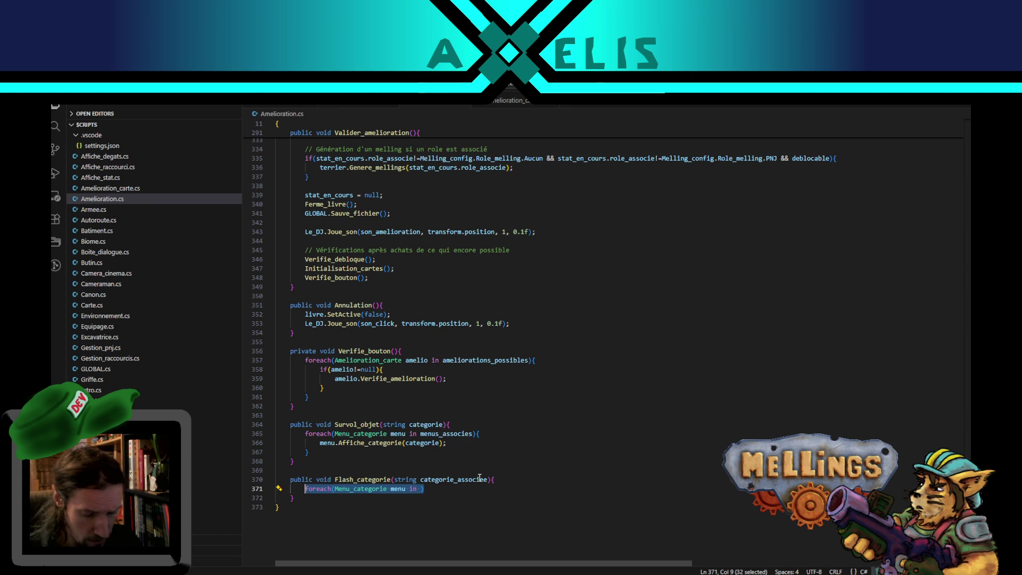
pyautogui.press('BackSpace')
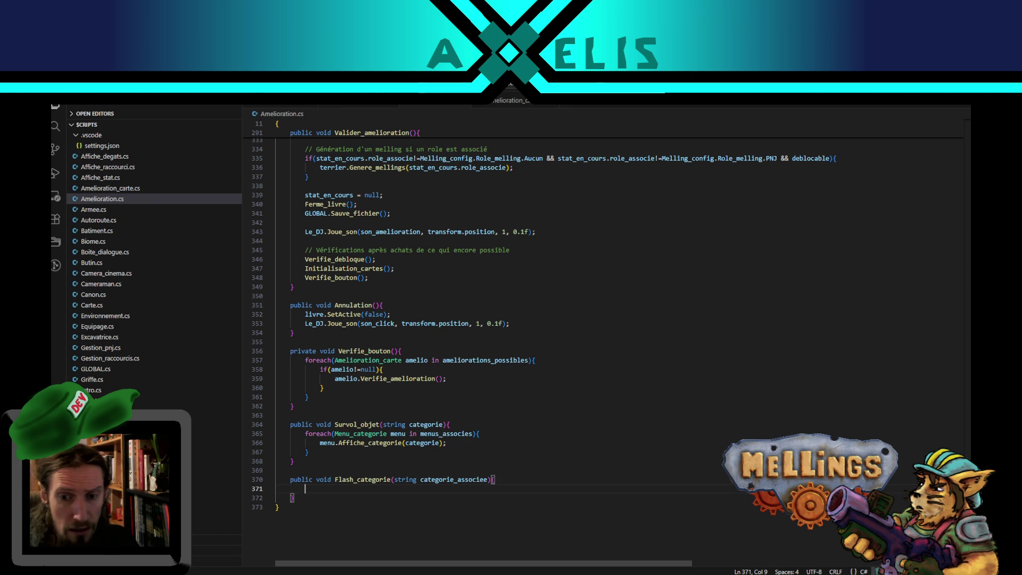
# - Add a using Linq; line right after using System.Linq; on line 8
pyautogui.scroll(20, 601, 340)
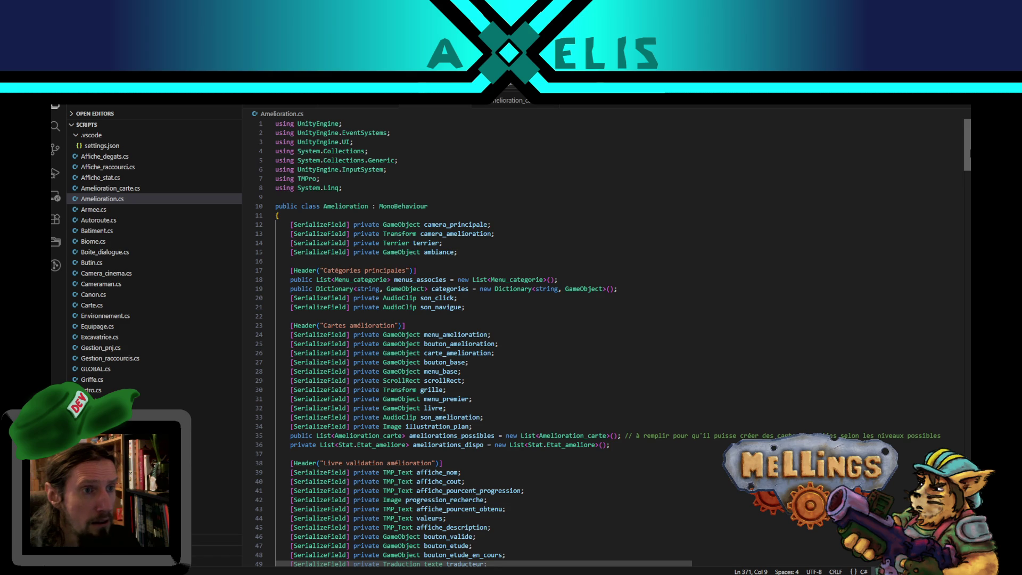
pyautogui.click(364, 188)
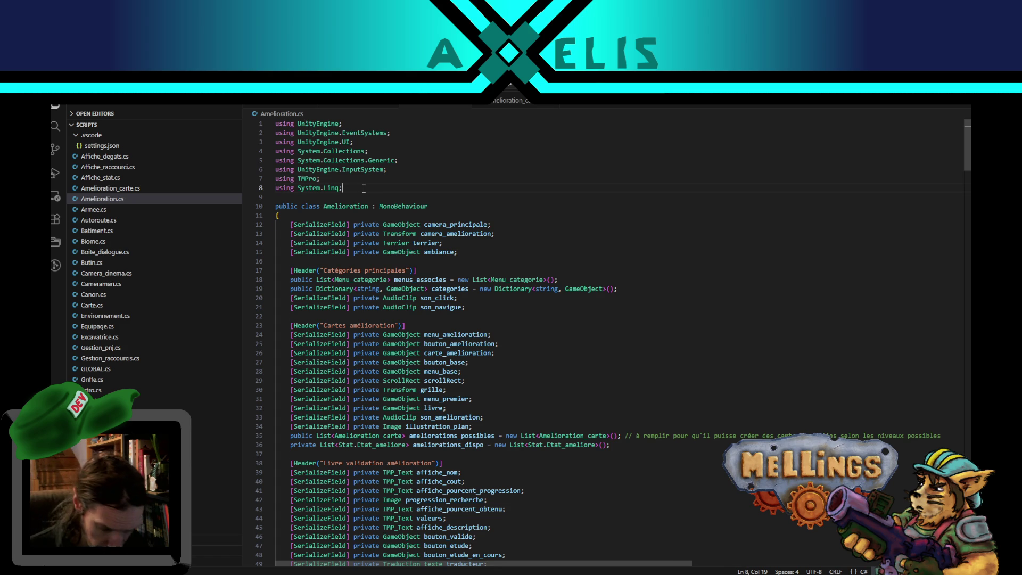
pyautogui.press('Return')
pyautogui.write('using Linq;')
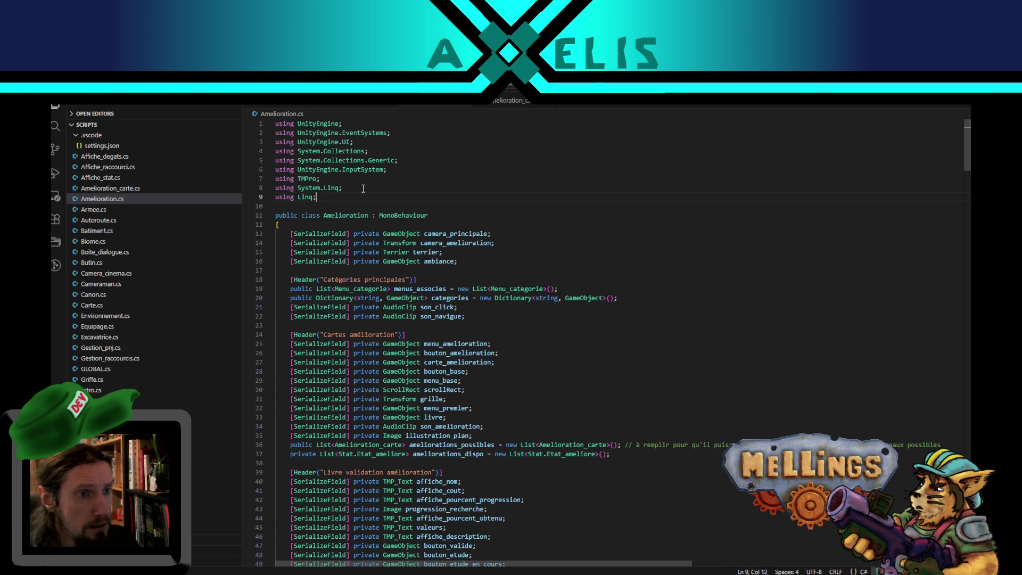
pyautogui.moveTo(967, 144)
pyautogui.mouseDown()
pyautogui.moveTo(928, 404)
pyautogui.moveTo(947, 445)
pyautogui.mouseUp()
pyautogui.scroll(-15, 947, 445)
pyautogui.scroll(1, 426, 490)
# - Write Menu_categorie menu_associe = menus_associes.Where( inside Flash_categorie, pasting the list name
pyautogui.click(339, 456)
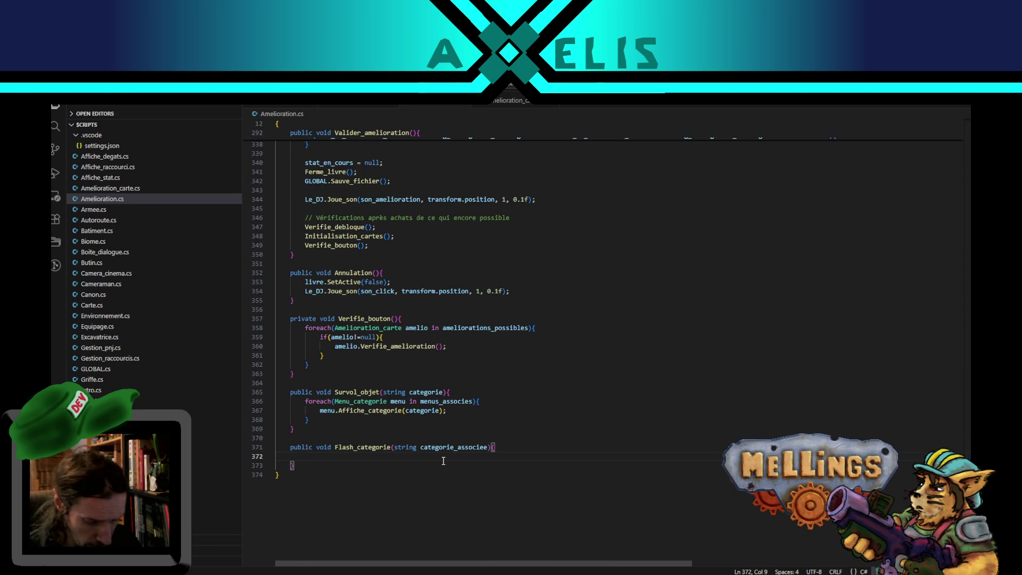
pyautogui.write('Menu_categorie ')
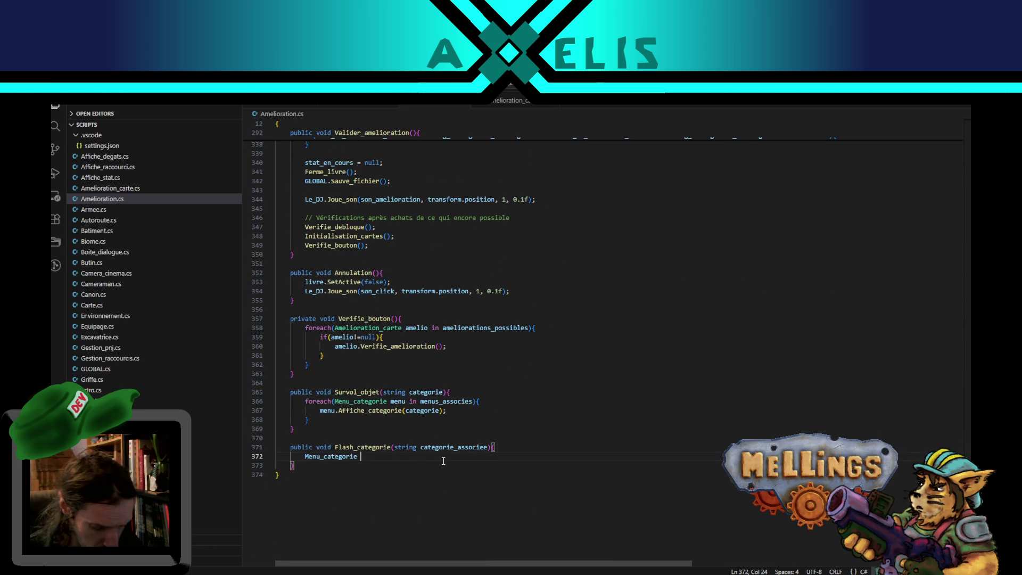
pyautogui.write('menu_')
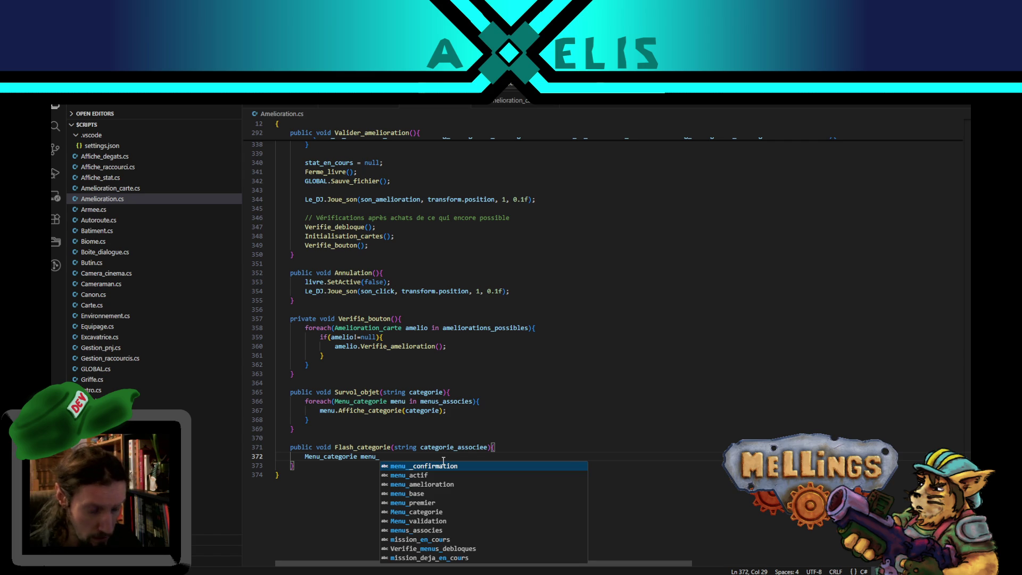
pyautogui.write('associe = ')
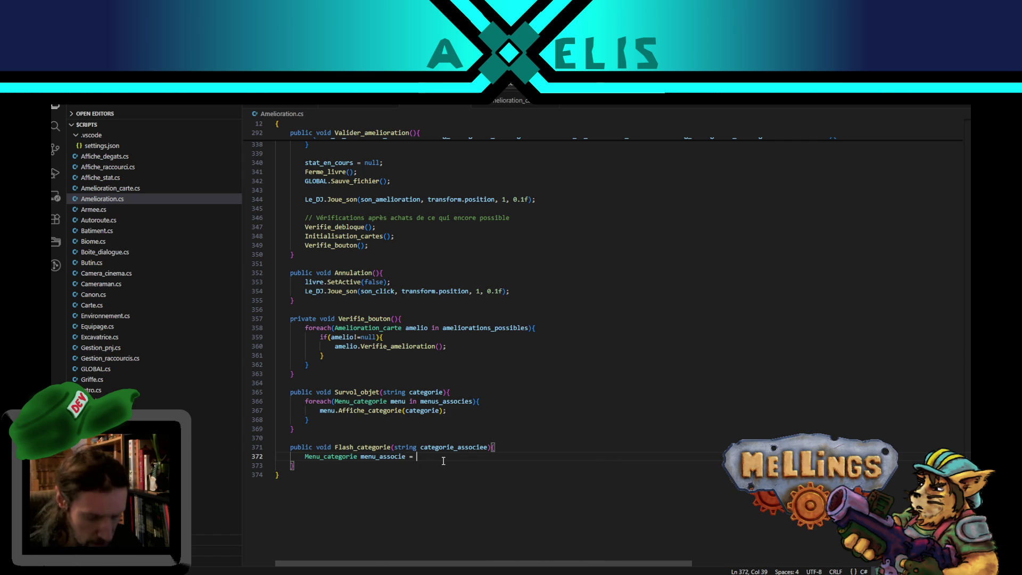
pyautogui.write('menu_')
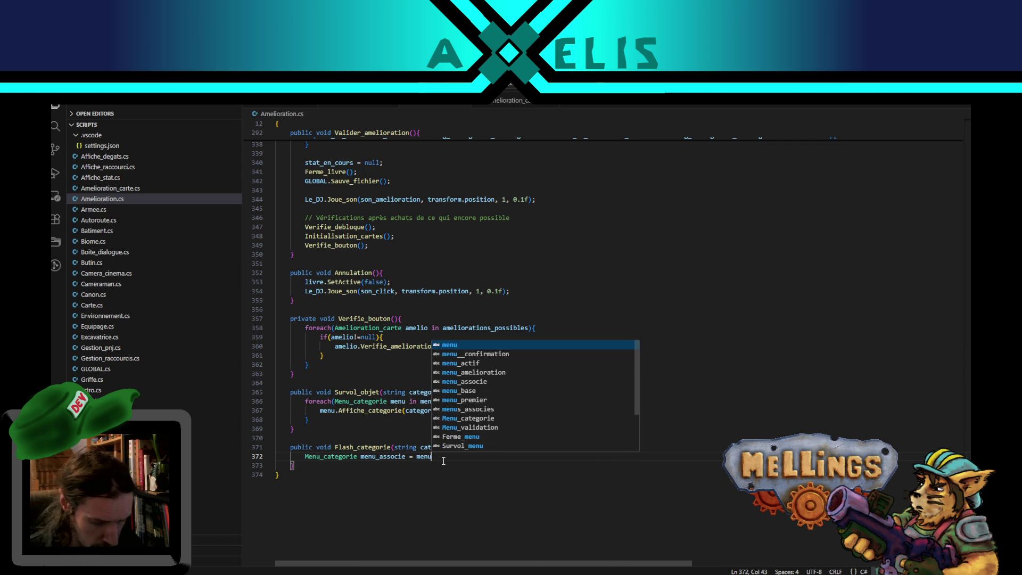
pyautogui.press('Down')
pyautogui.press('Down')
pyautogui.press('Down')
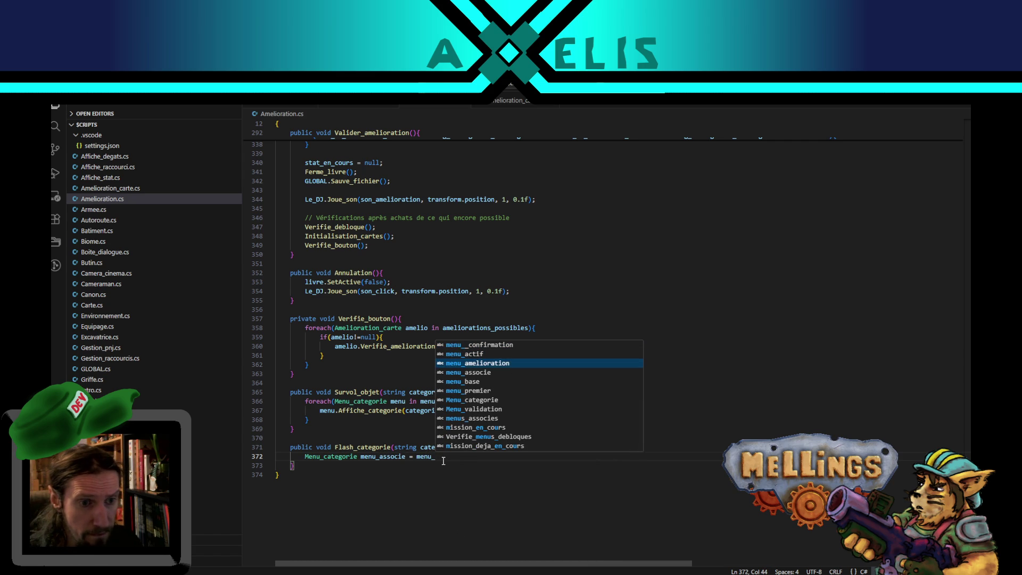
pyautogui.press('Return')
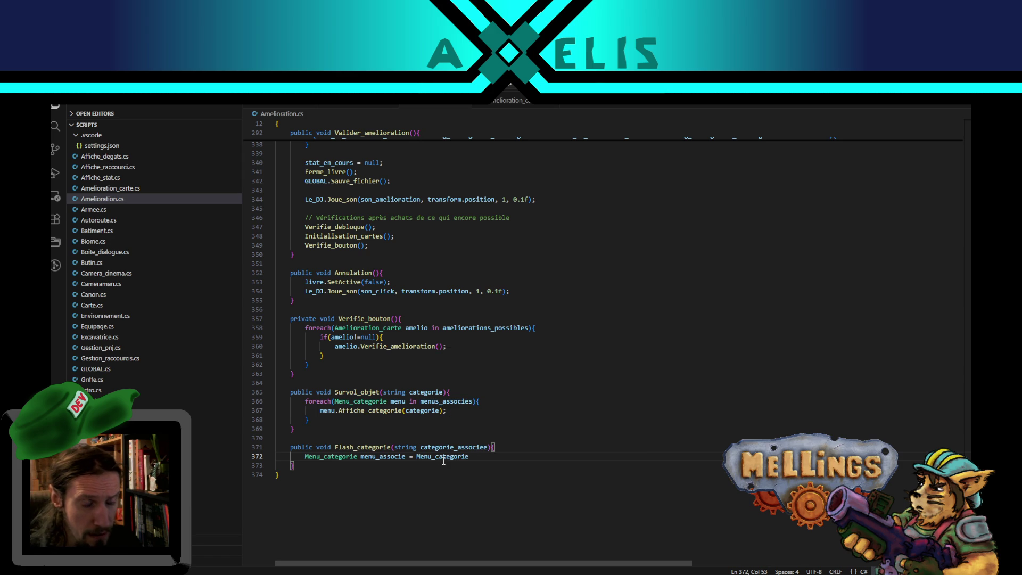
pyautogui.moveTo(967, 500)
pyautogui.mouseDown()
pyautogui.moveTo(950, 215)
pyautogui.moveTo(962, 158)
pyautogui.mouseUp()
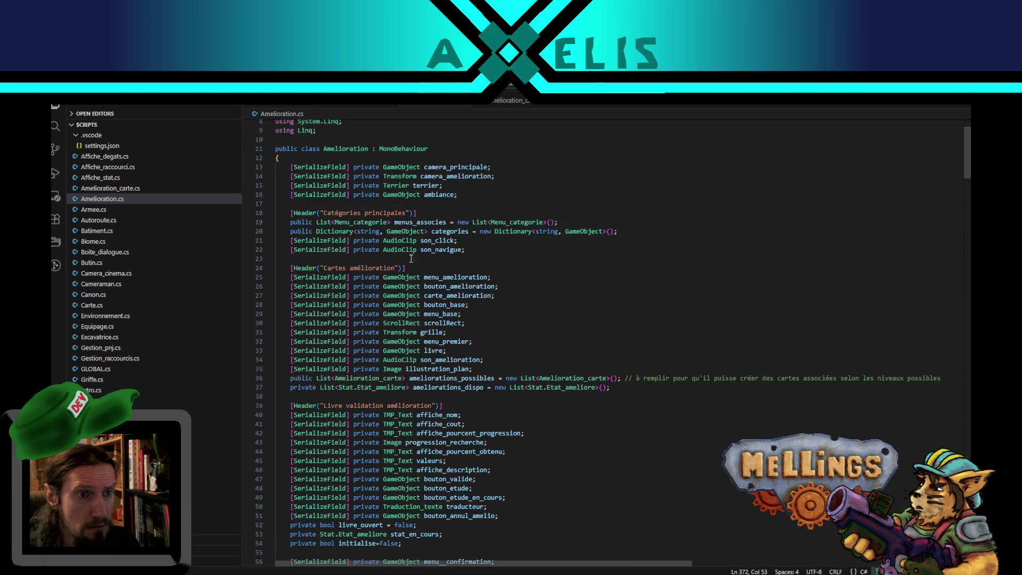
pyautogui.doubleClick(420, 223)
pyautogui.moveTo(966, 156)
pyautogui.mouseDown()
pyautogui.moveTo(905, 319)
pyautogui.moveTo(745, 532)
pyautogui.moveTo(665, 458)
pyautogui.mouseUp()
pyautogui.hotkey('ctrl', 'c')
pyautogui.doubleClick(440, 418)
pyautogui.hotkey('ctrl', 'v')
pyautogui.write('.Where(')
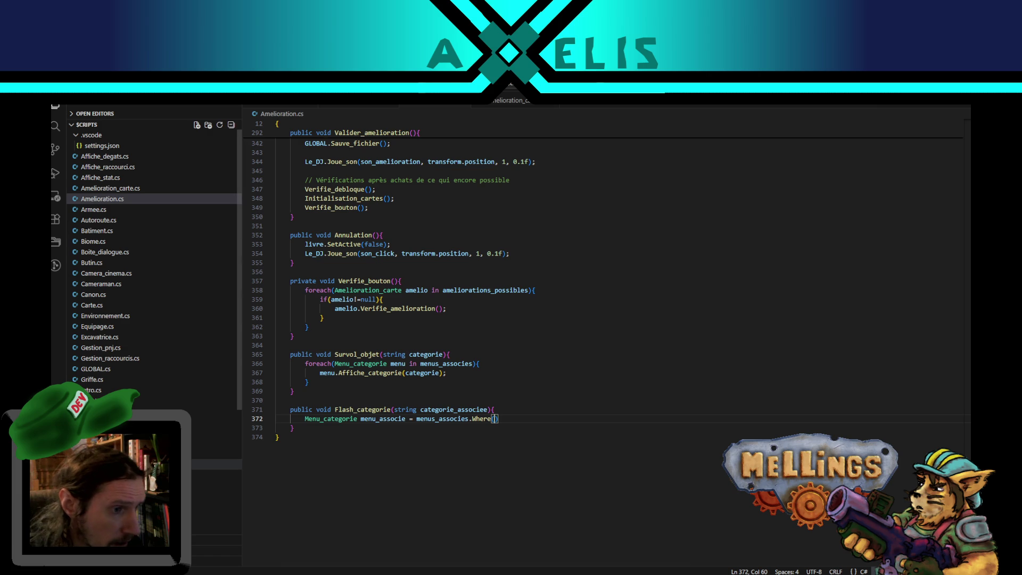
# - Check the nom_categorie field in Menu_categorie.cs
pyautogui.click(216, 442)
pyautogui.scroll(4, 651, 299)
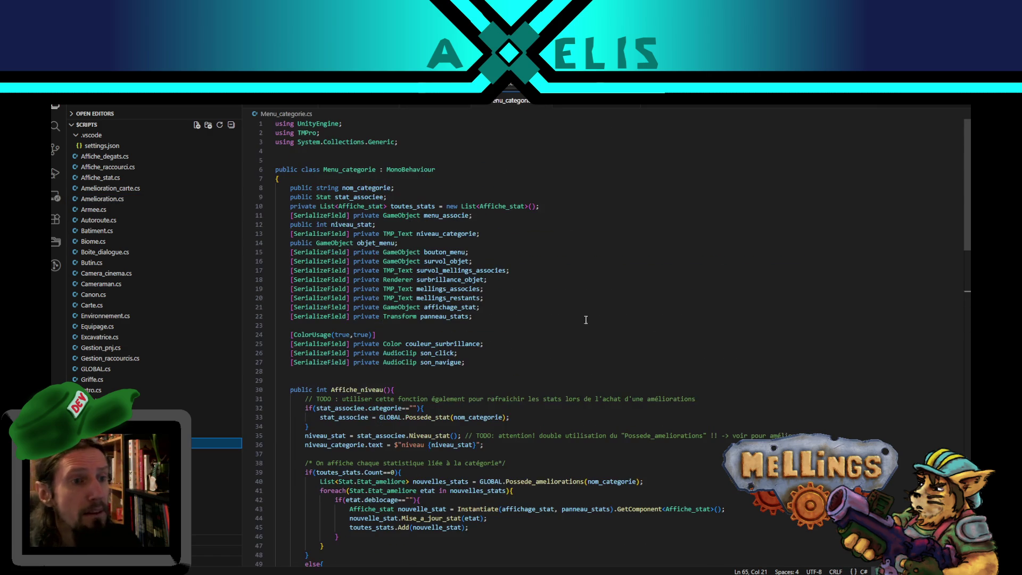
pyautogui.doubleClick(375, 188)
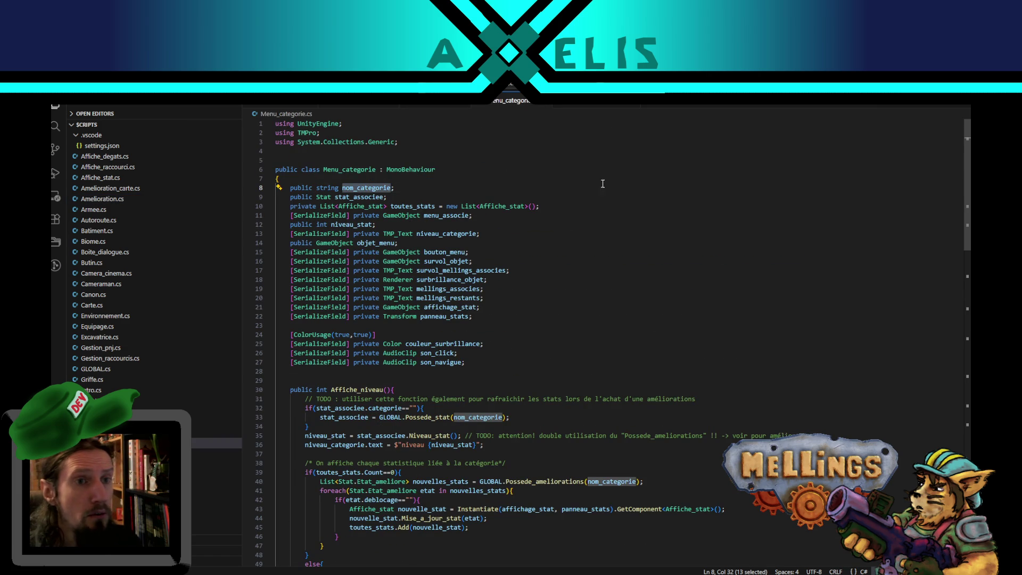
pyautogui.click(495, 101)
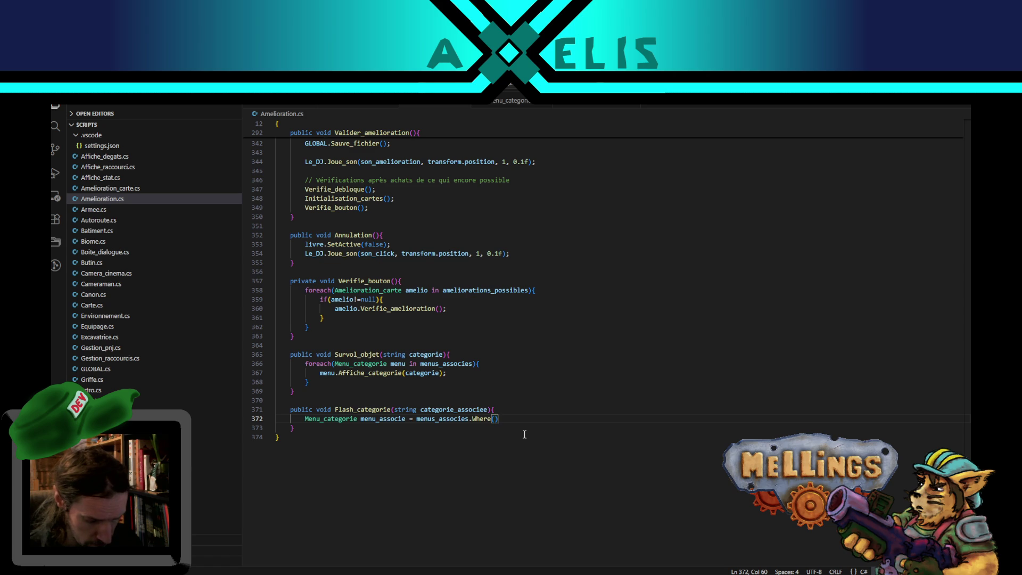
# - Fill Where() with the lambda menu => menu.nom_categorie == categorie_associee
pyautogui.write('menu')
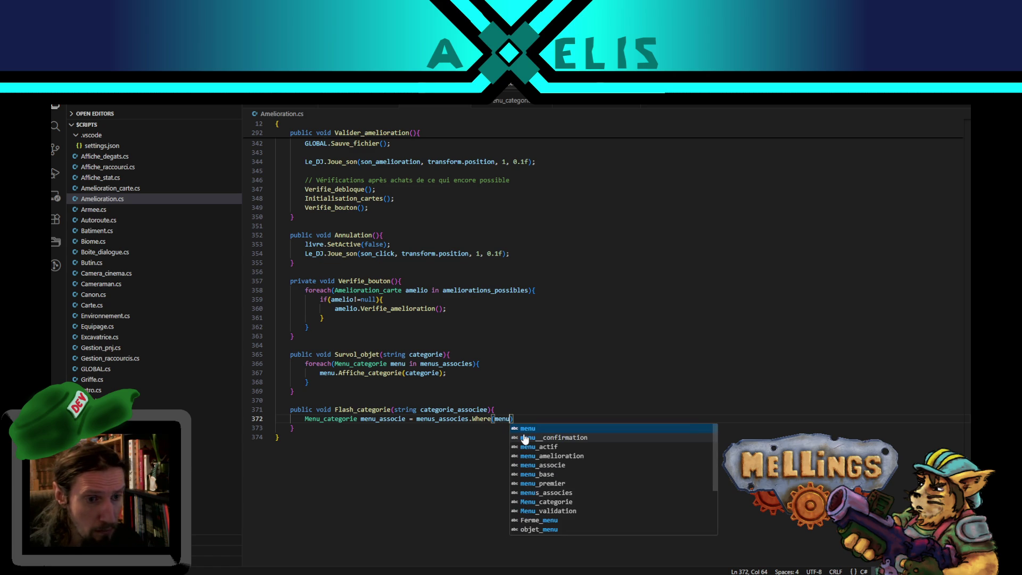
pyautogui.write(' =>')
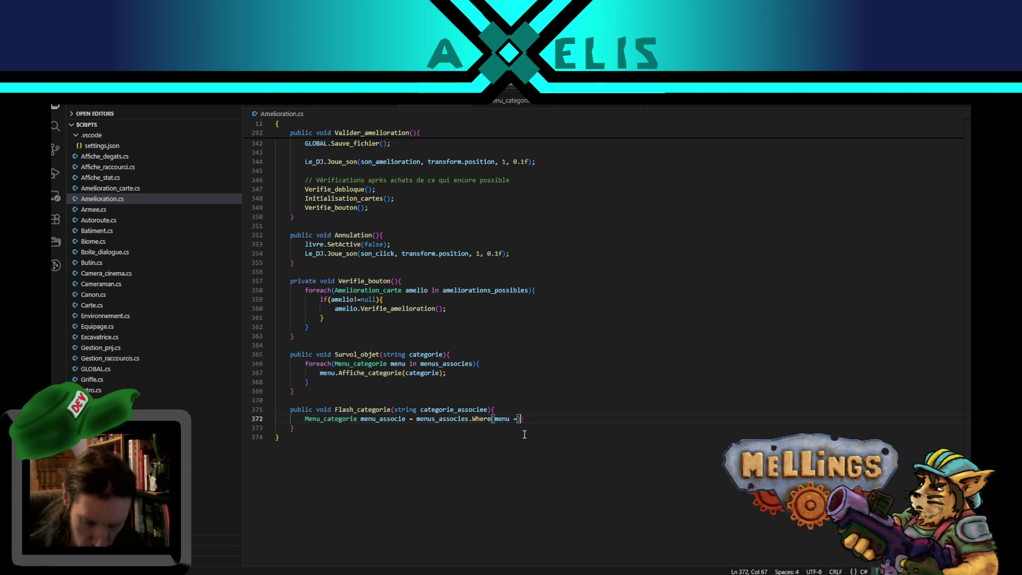
pyautogui.write(')')
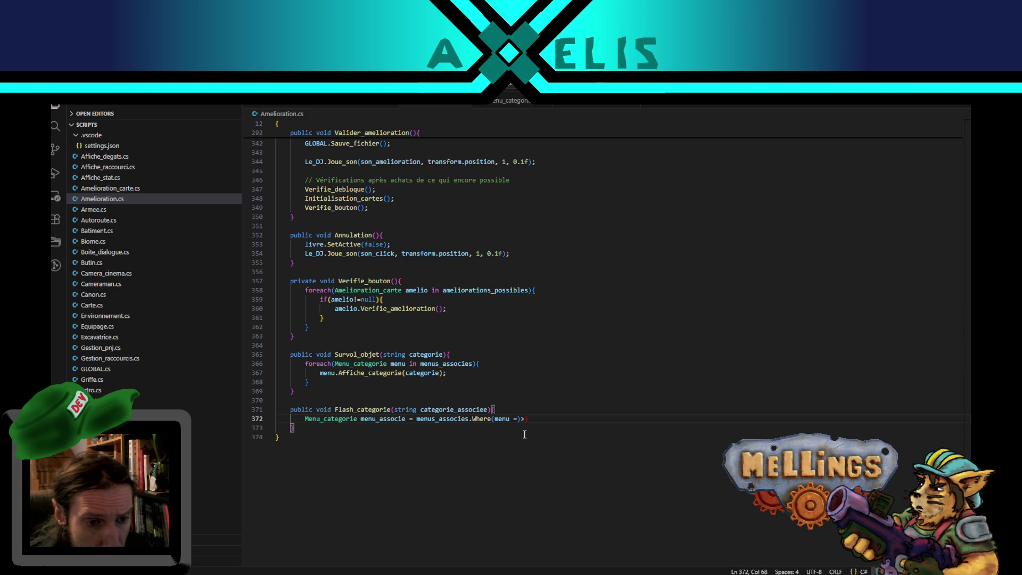
pyautogui.press('Left')
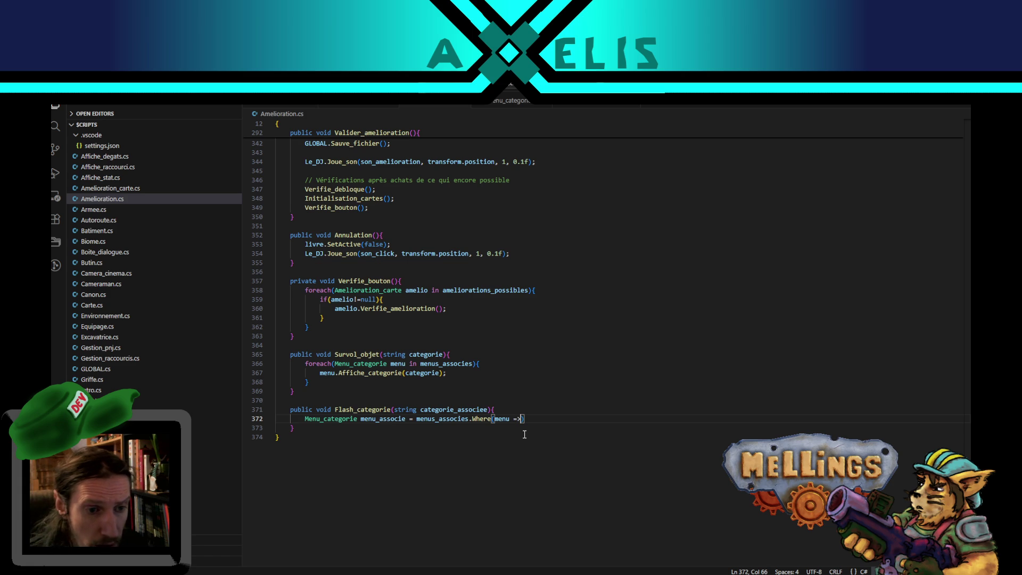
pyautogui.write('menu.nom_categorie')
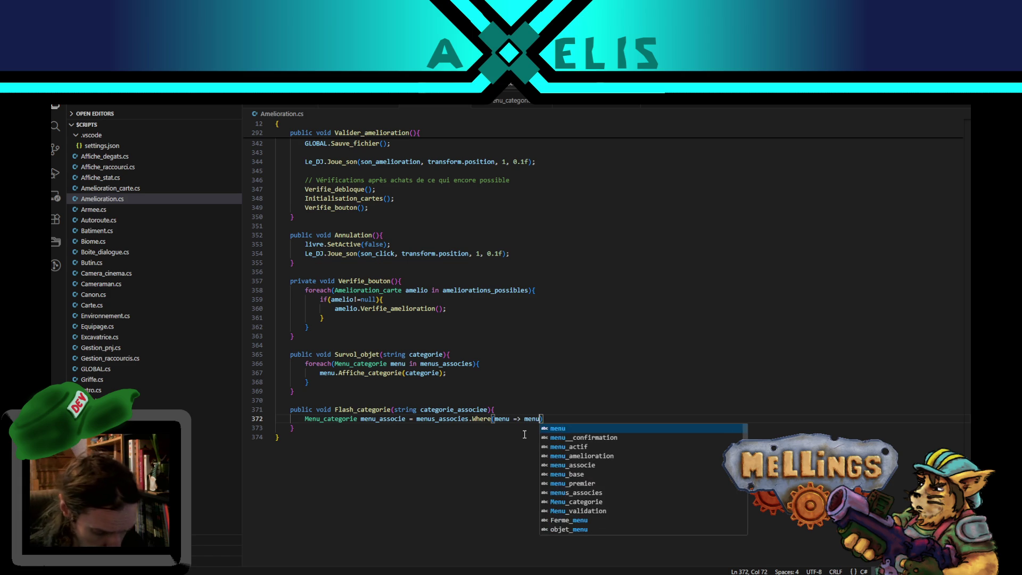
pyautogui.write(' ==')
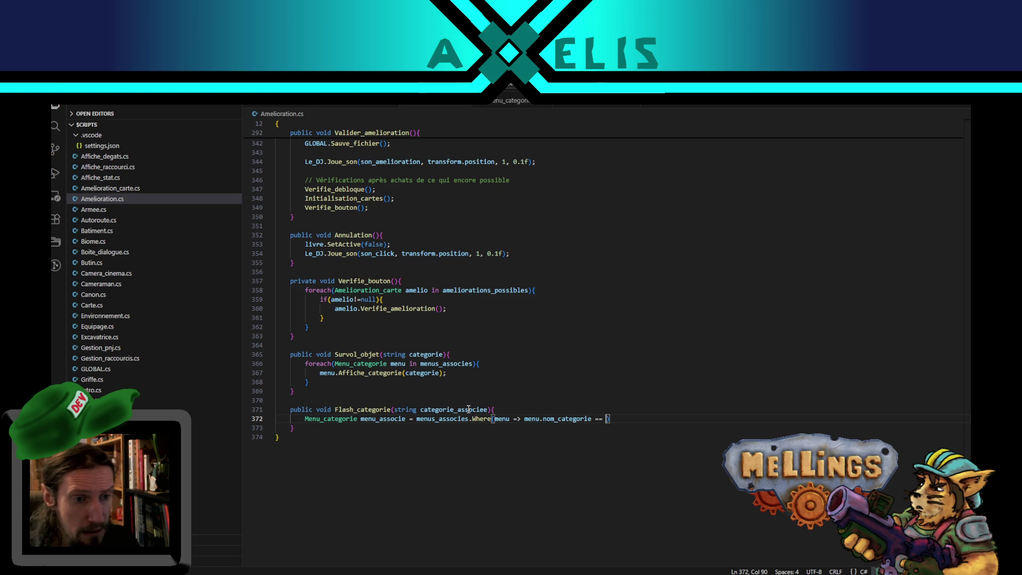
pyautogui.doubleClick(470, 410)
pyautogui.hotkey('ctrl', 'c')
pyautogui.click(609, 420)
pyautogui.hotkey('ctrl', 'v')
# - End the assignment with a semicolon and start an if( on the next line
pyautogui.write('{')
pyautogui.press('Return')
pyautogui.hotkey('ctrl', 'z')
pyautogui.press('BackSpace')
pyautogui.write(';')
pyautogui.press('Return')
pyautogui.write('if(')
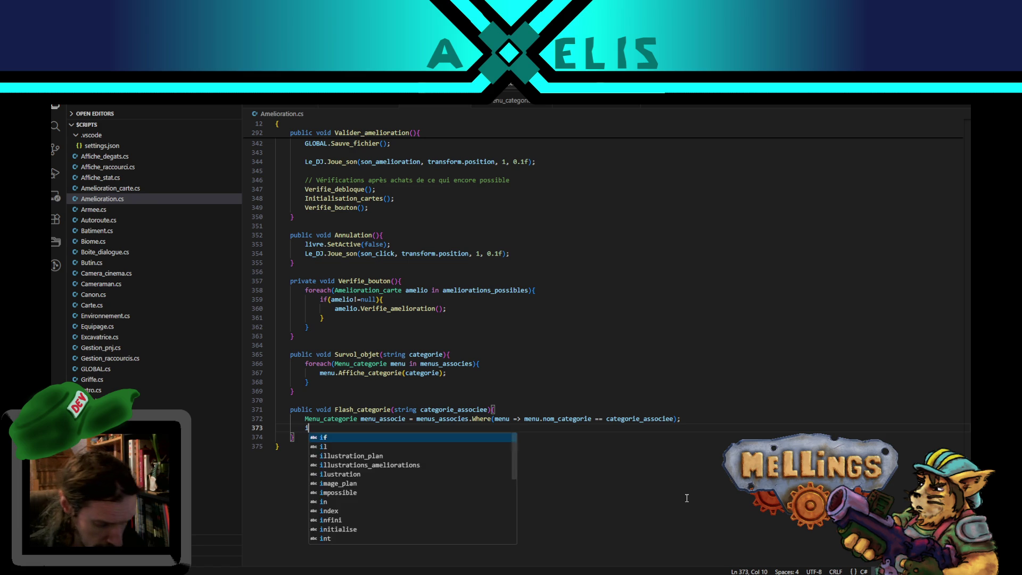
# - Write if(menu_associe!=null){ with an empty block on line 373, then view Menu_categorie.cs
pyautogui.doubleClick(376, 419)
pyautogui.hotkey('ctrl', 'c')
pyautogui.click(316, 428)
pyautogui.hotkey('ctrl', 'v')
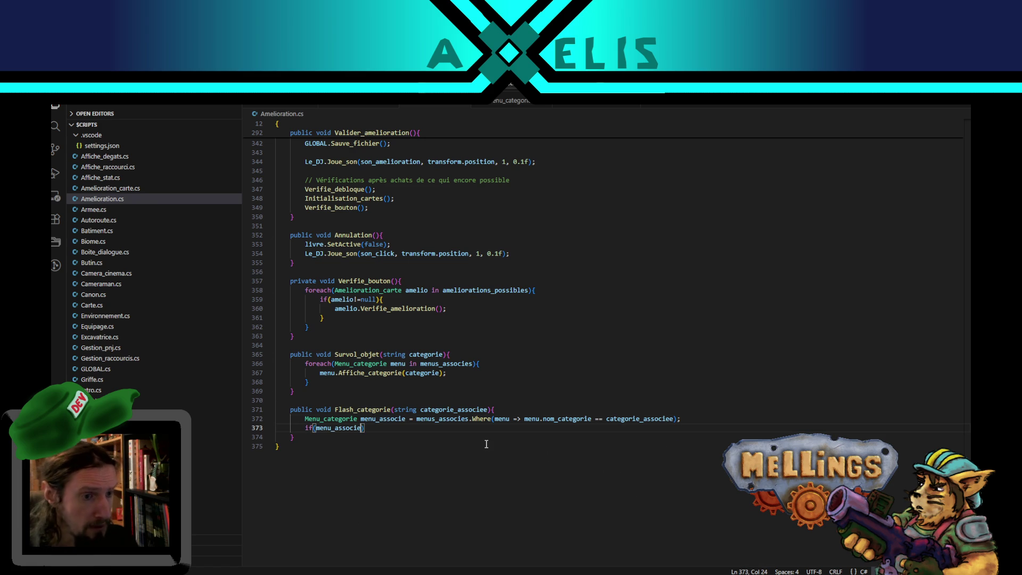
pyautogui.write('!=null)')
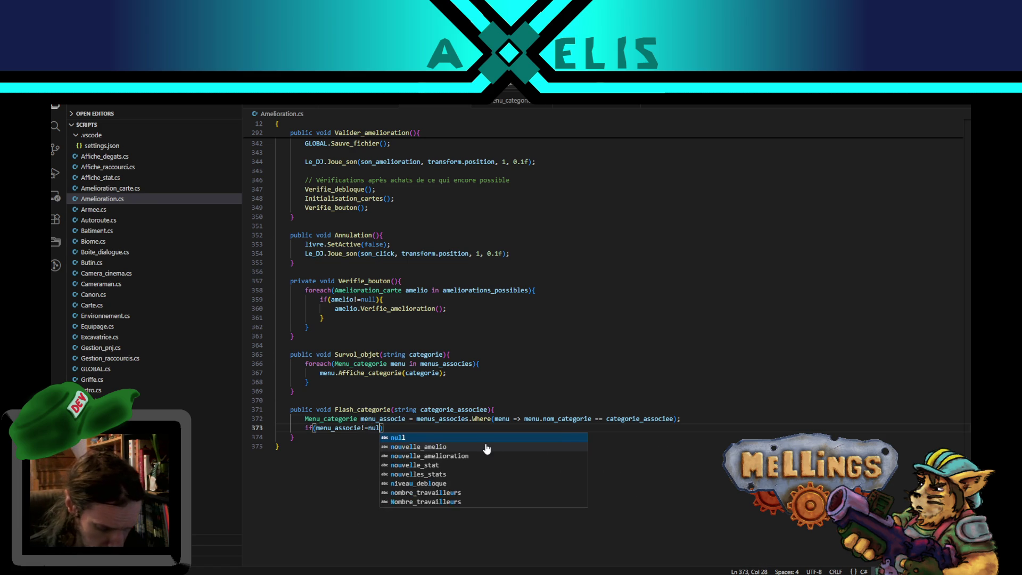
pyautogui.write('{')
pyautogui.press('Return')
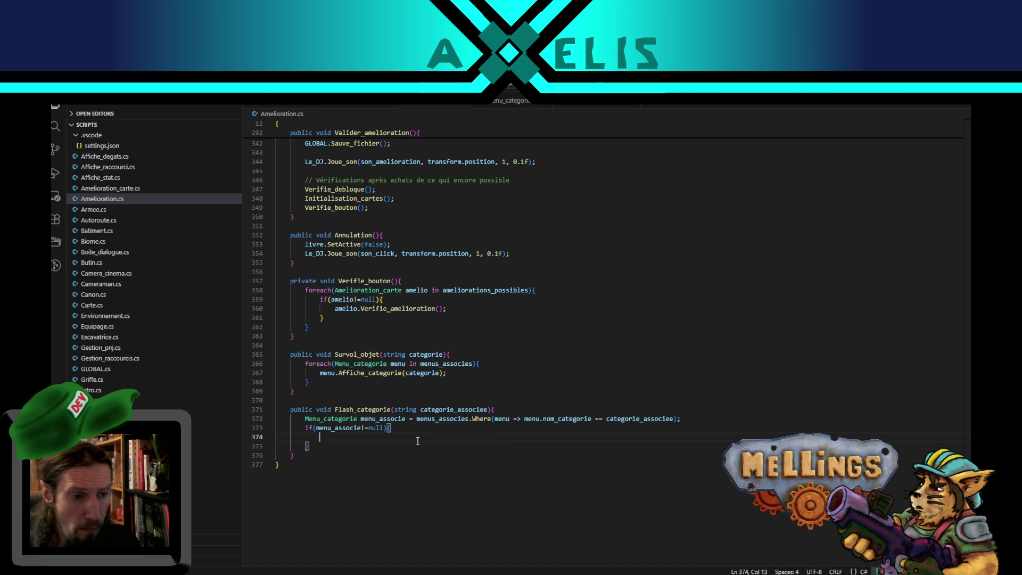
pyautogui.doubleClick(392, 420)
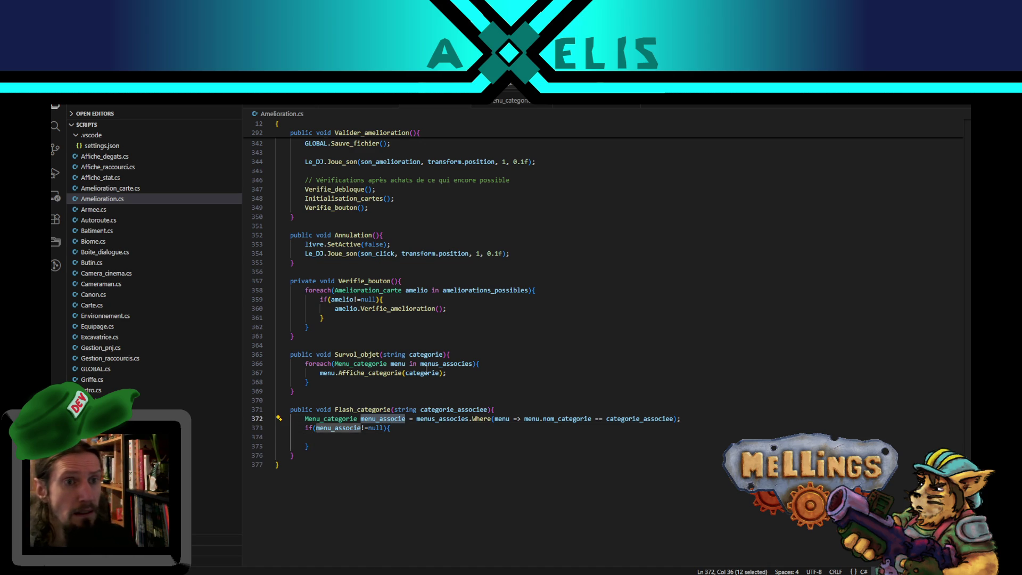
pyautogui.click(511, 101)
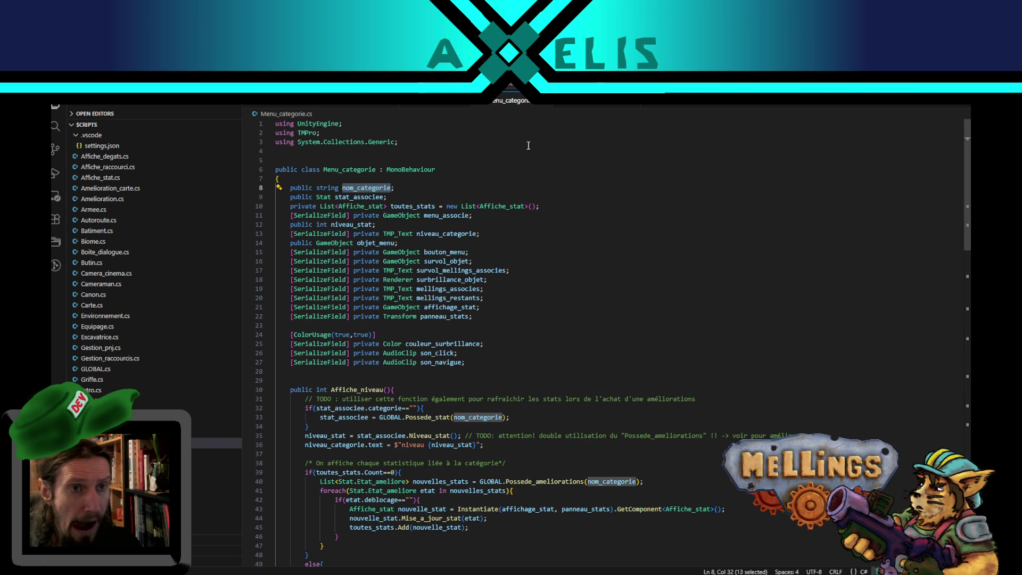
# - Copy the Flash_carte coroutine from Amelioration_carte.cs to the end of Menu_categorie.cs
pyautogui.click(596, 104)
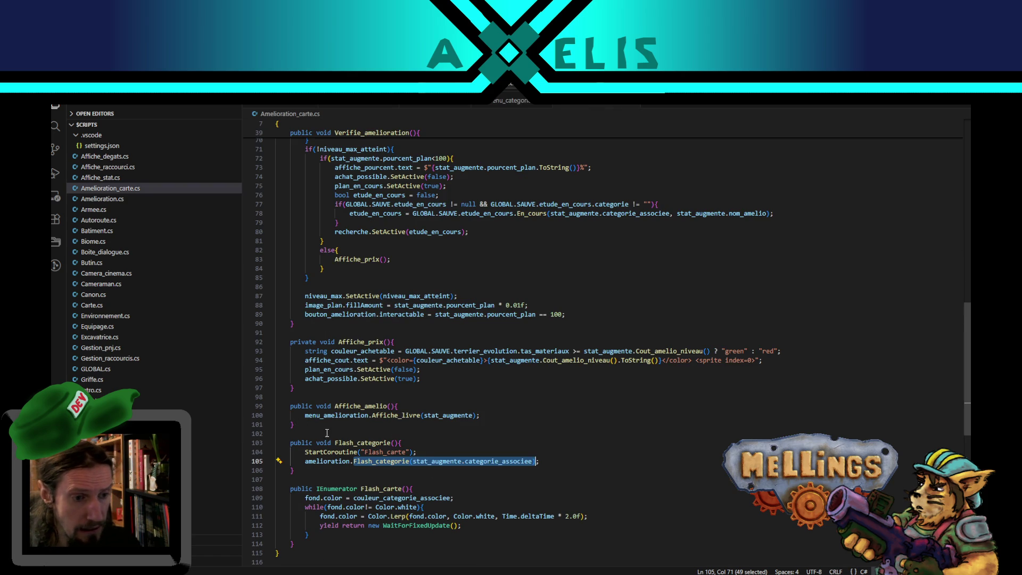
pyautogui.scroll(-3, 323, 431)
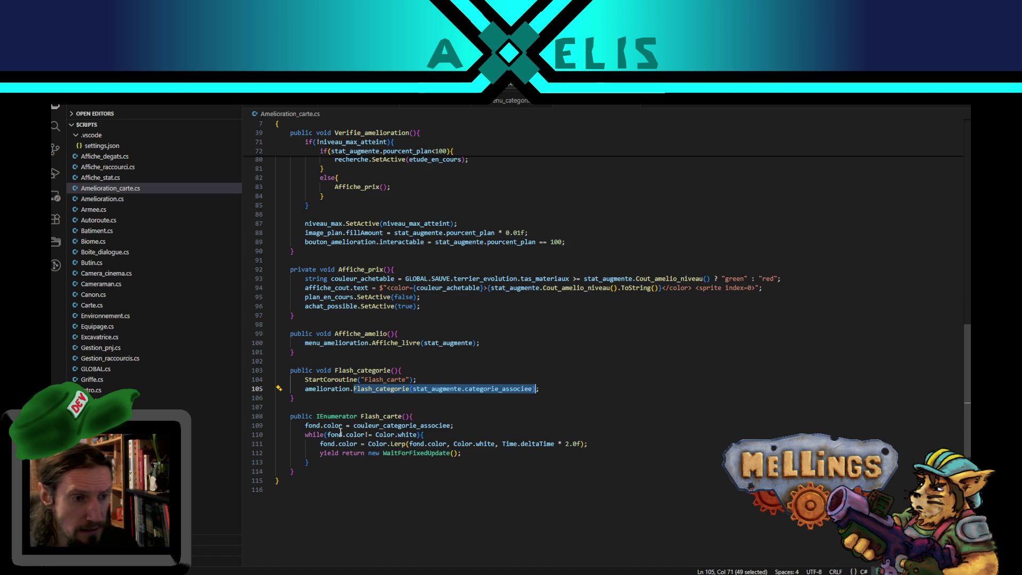
pyautogui.click(512, 104)
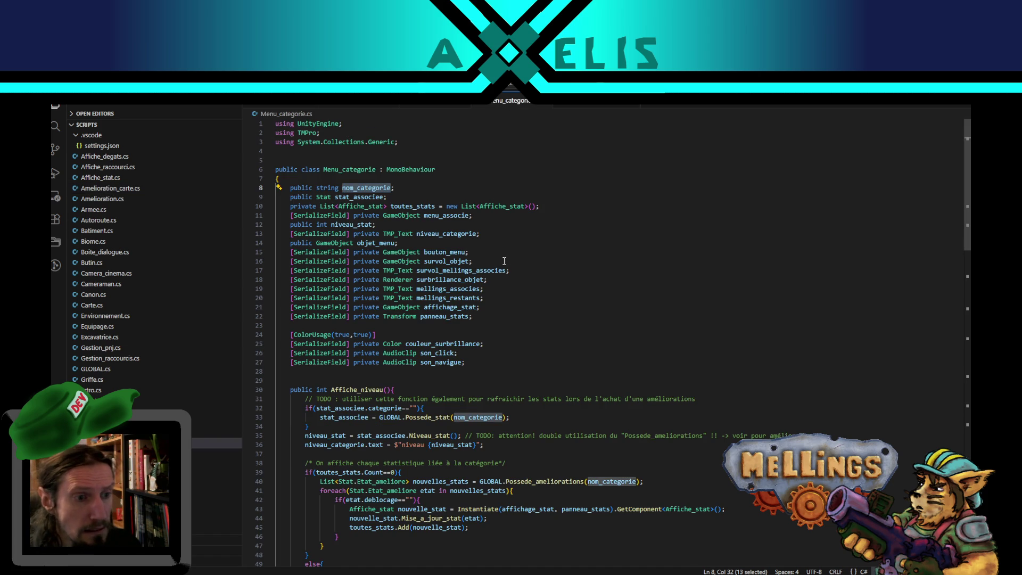
pyautogui.click(612, 107)
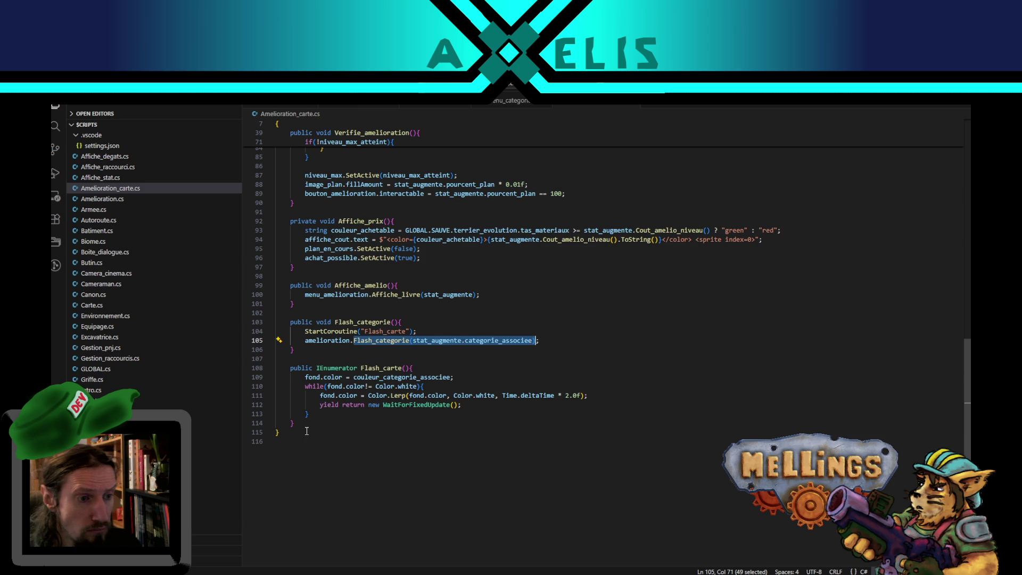
pyautogui.moveTo(300, 424)
pyautogui.mouseDown()
pyautogui.moveTo(309, 410)
pyautogui.moveTo(291, 369)
pyautogui.mouseUp()
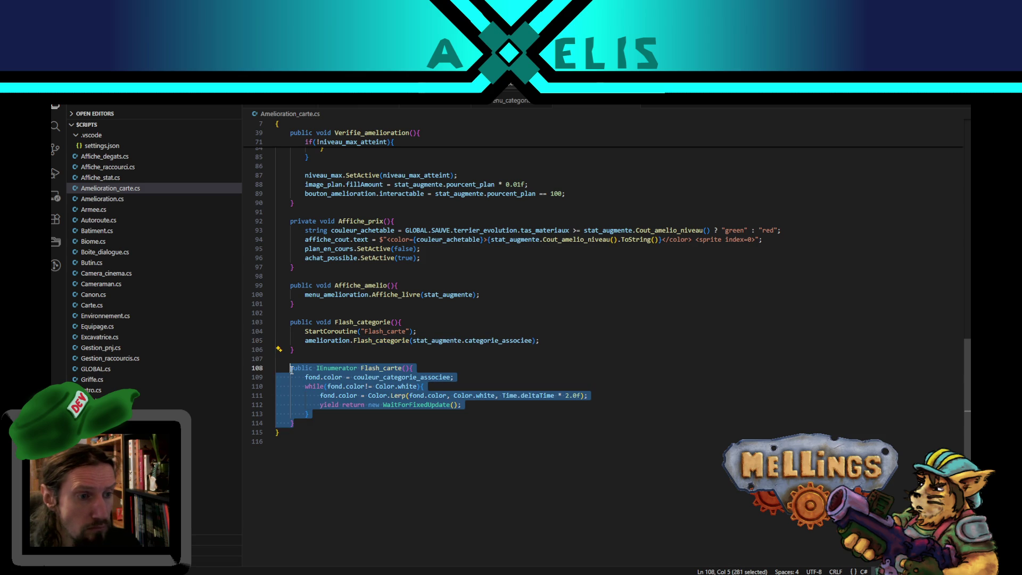
pyautogui.click(548, 105)
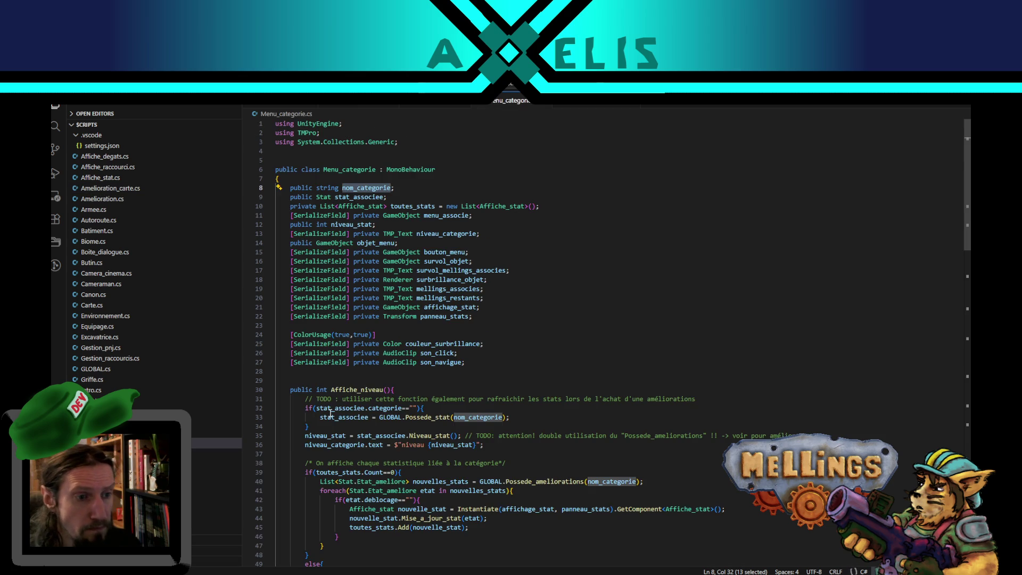
pyautogui.scroll(-5, 331, 414)
pyautogui.scroll(-5, 351, 422)
pyautogui.scroll(-13, 351, 422)
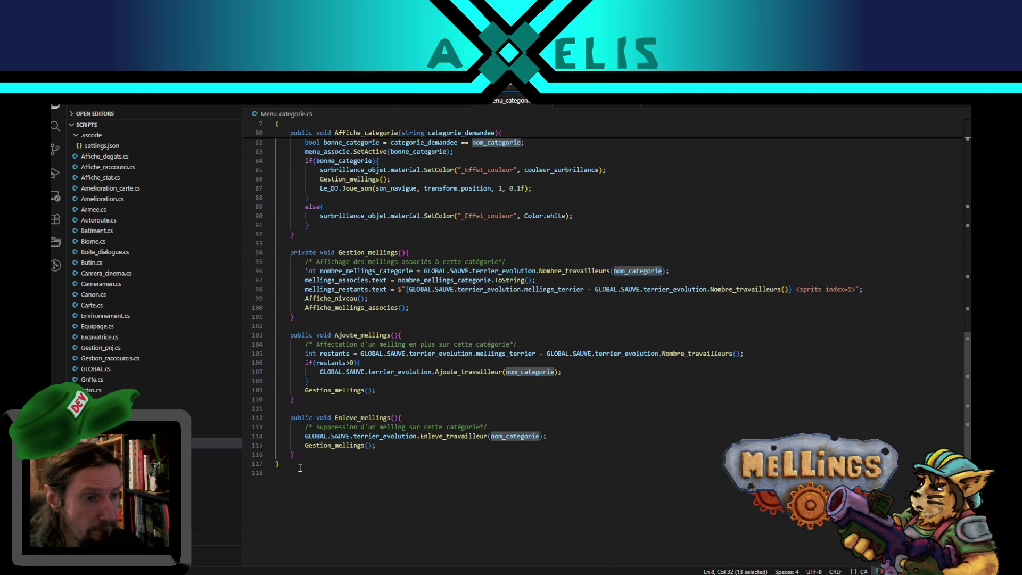
pyautogui.click(319, 454)
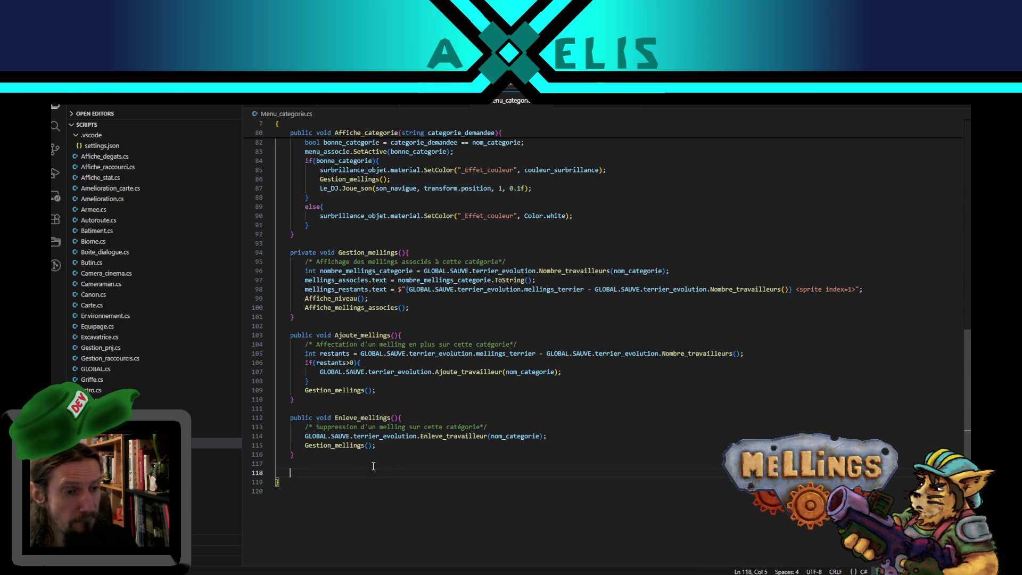
pyautogui.hotkey('ctrl', 'v')
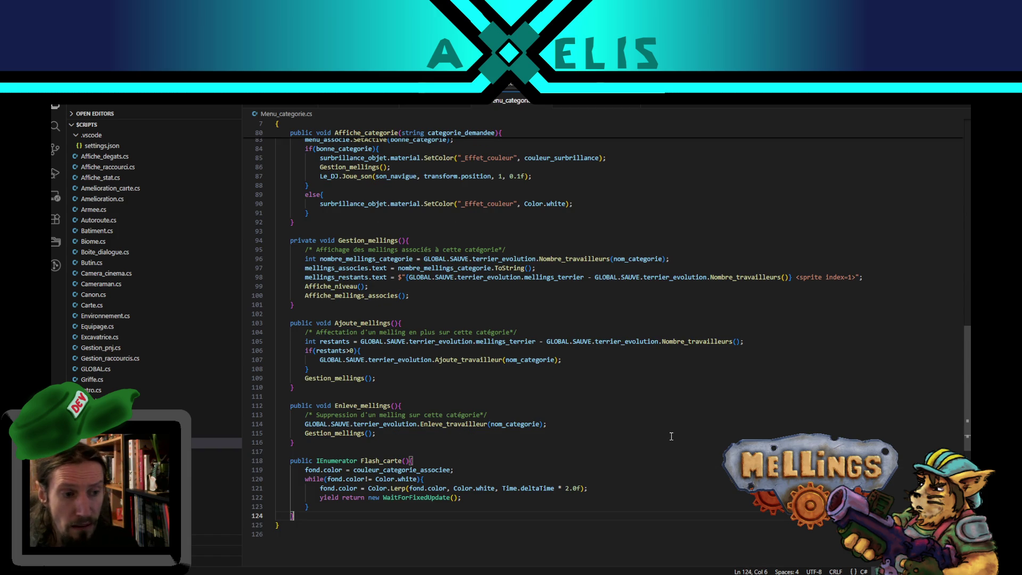
# - Return to Menu_categorie.cs's field declarations, then switch to the browser's TextMeshPro strikethrough answer
pyautogui.moveTo(967, 354); pyautogui.dragTo(963, 148)
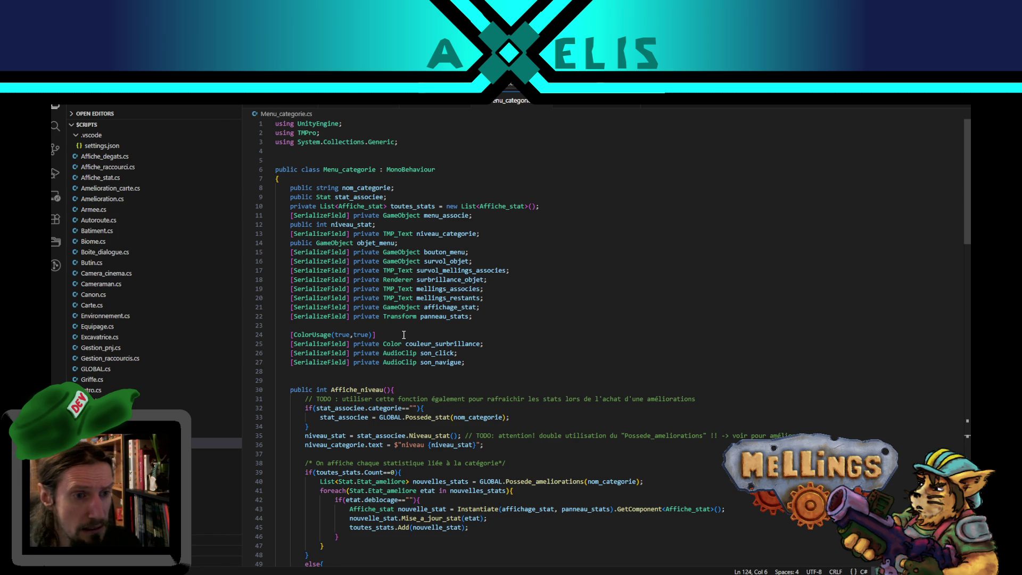
pyautogui.click(399, 317)
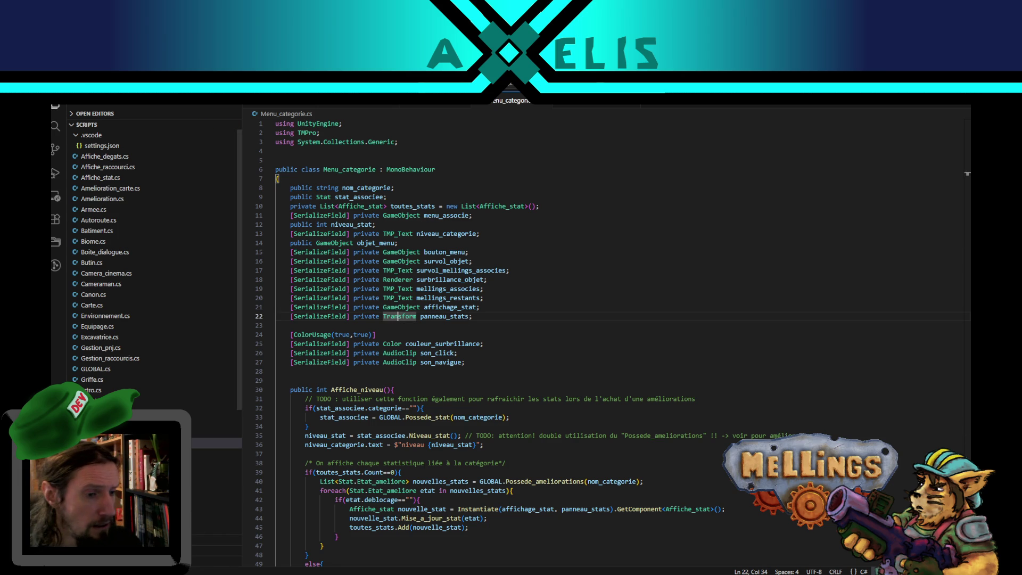
pyautogui.click(270, 540)
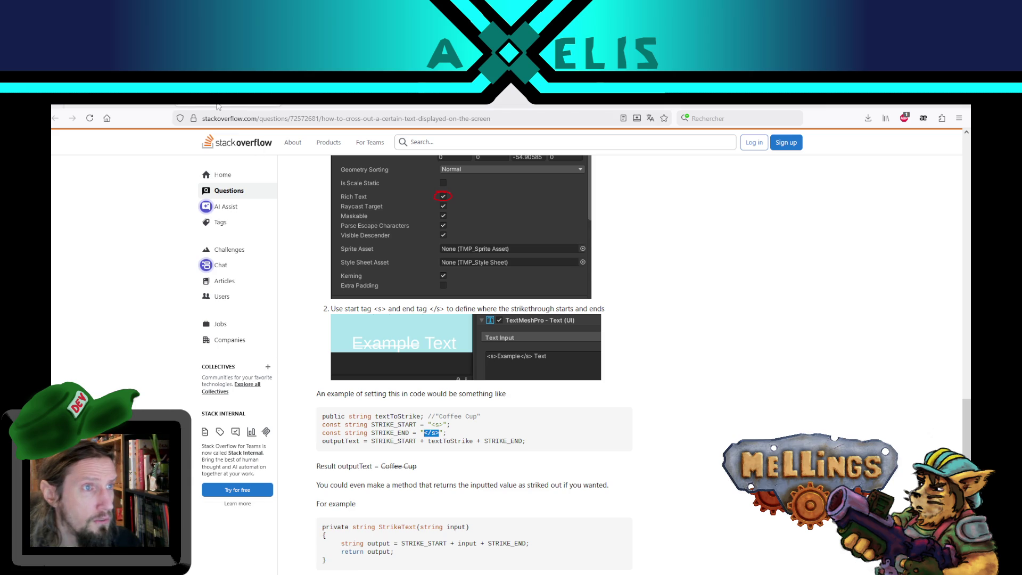
# - Search DuckDuckGo for 'unity color transparent' to find Unity's Color.clear documentation
pyautogui.click(217, 106)
pyautogui.moveTo(144, 149); pyautogui.dragTo(290, 148)
pyautogui.write('color tr')
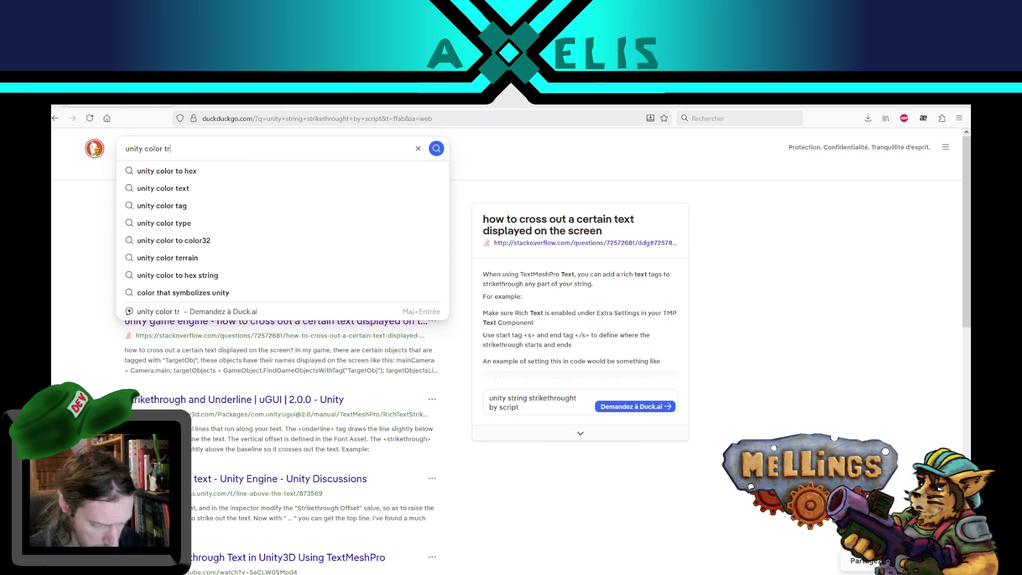
pyautogui.write('anspare')
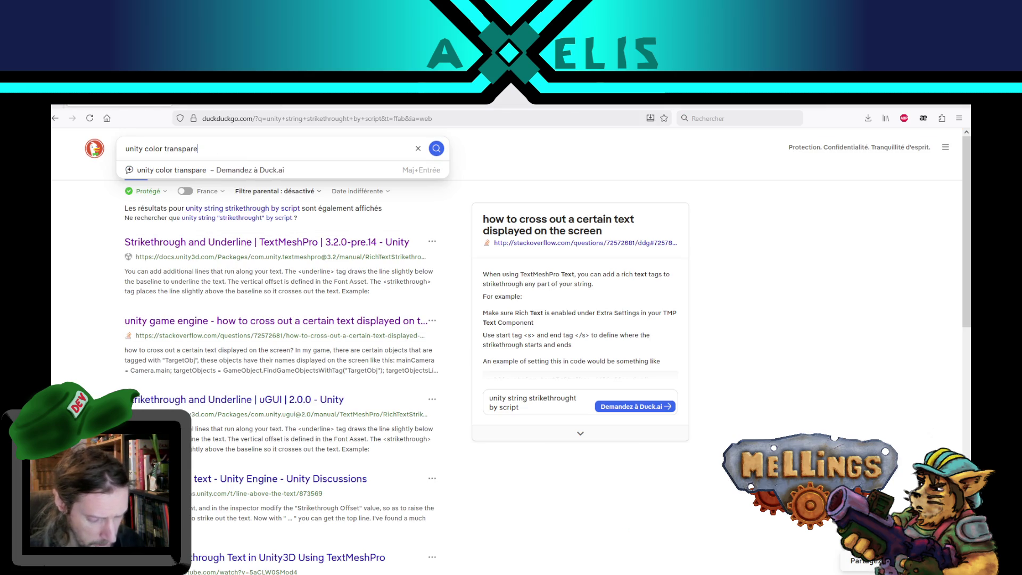
pyautogui.write('nt')
pyautogui.press('Return')
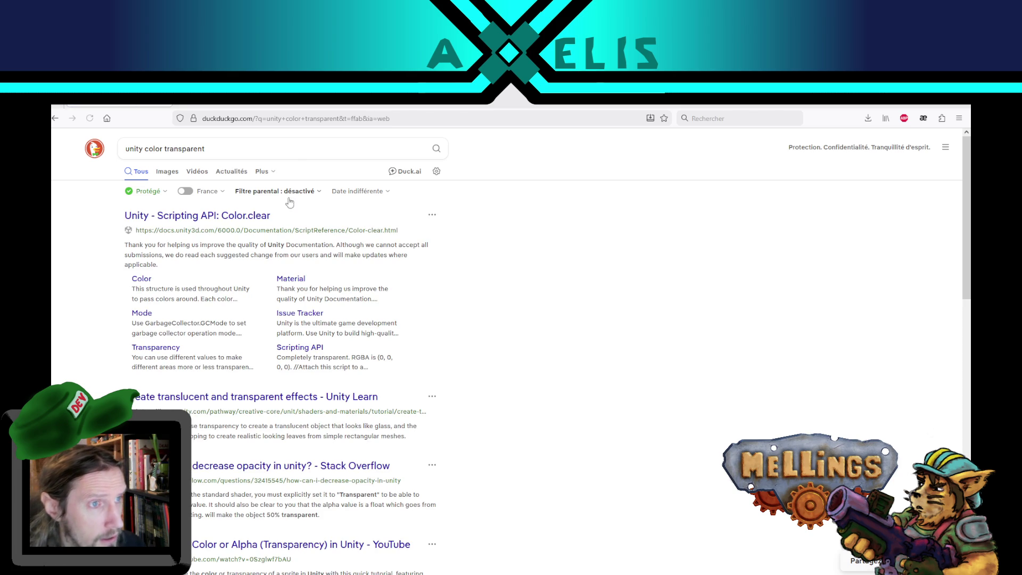
pyautogui.click(456, 572)
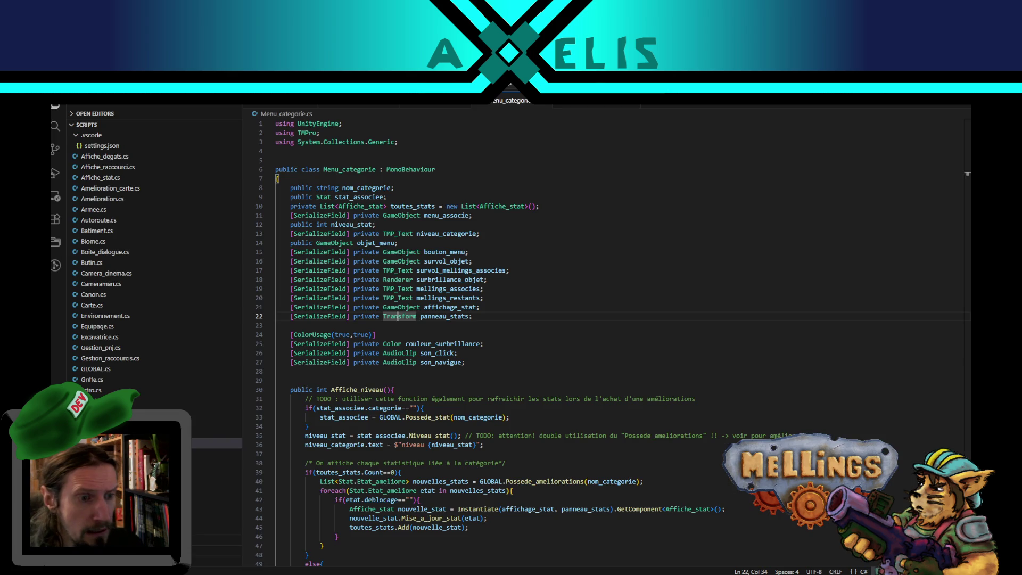
# - Duplicate the panneau_stats declaration on line 22 and change the copy's type to Image
pyautogui.click(415, 572)
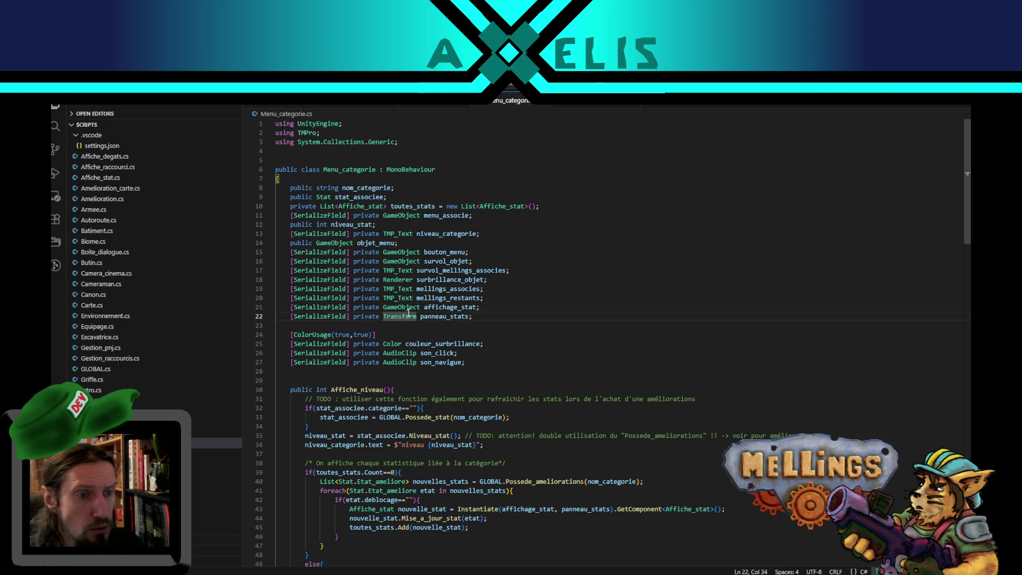
pyautogui.click(403, 316)
pyautogui.click(478, 318)
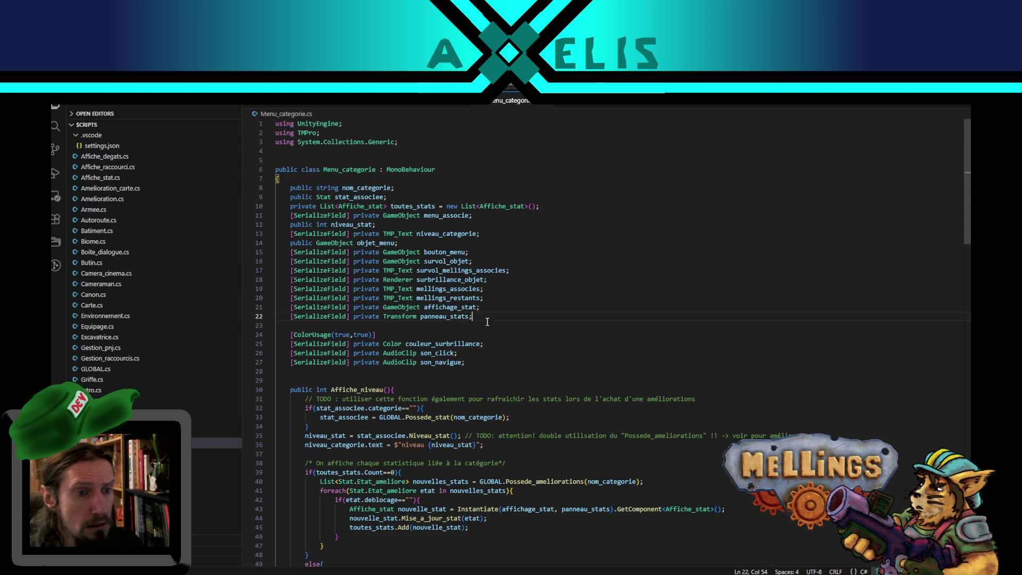
pyautogui.hotkey('shift', 'alt', 'Down')
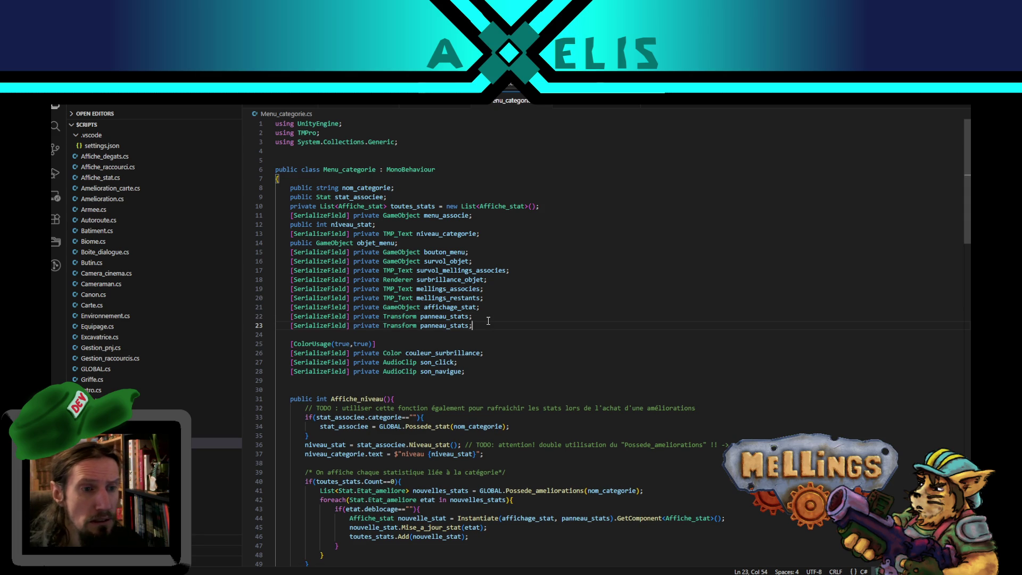
pyautogui.doubleClick(403, 325)
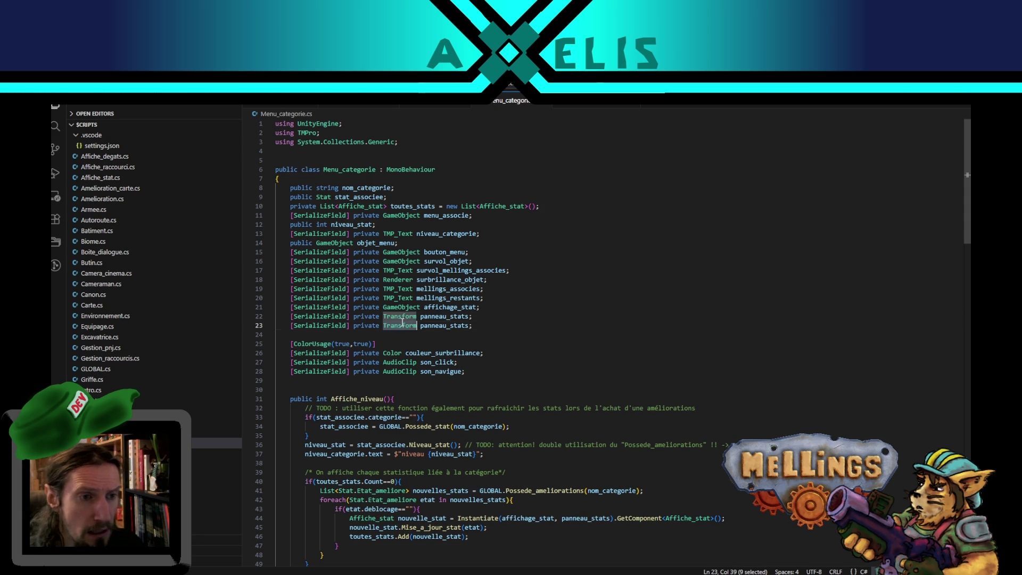
pyautogui.write('Image')
pyautogui.press('Tab')
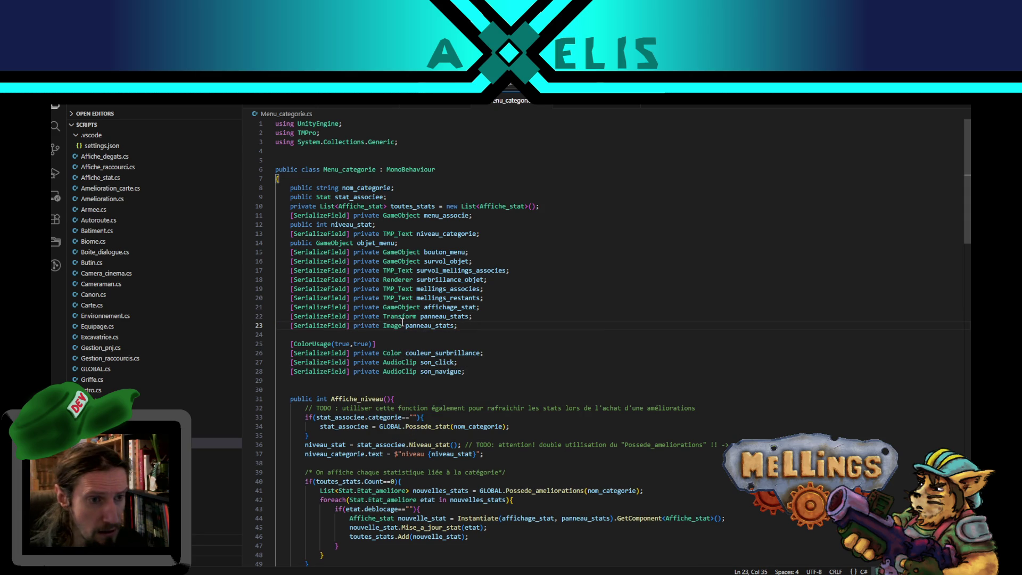
# - Rename the new Image field flash_survol and copy its name
pyautogui.doubleClick(434, 325)
pyautogui.write('flash')
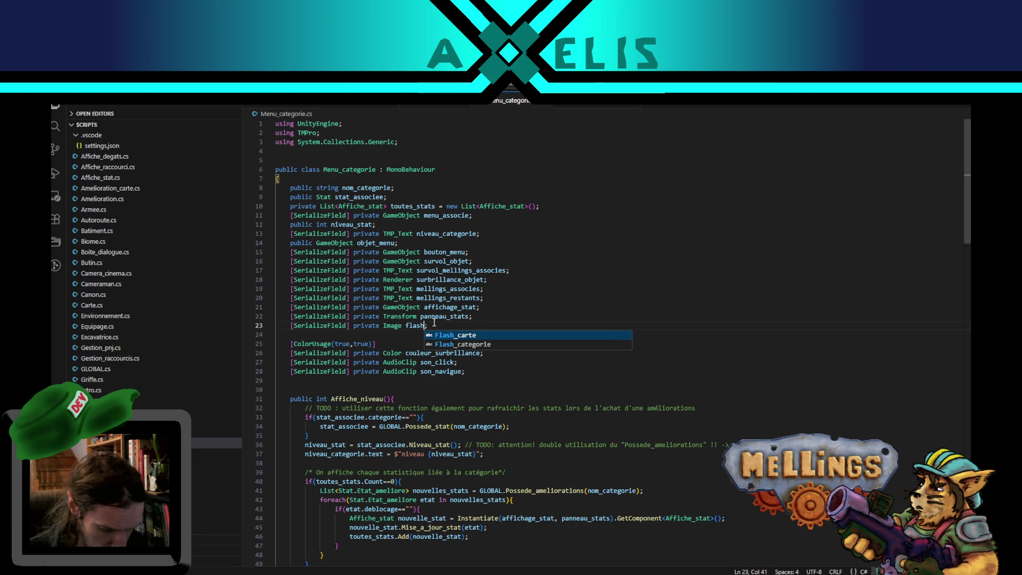
pyautogui.write('_survol')
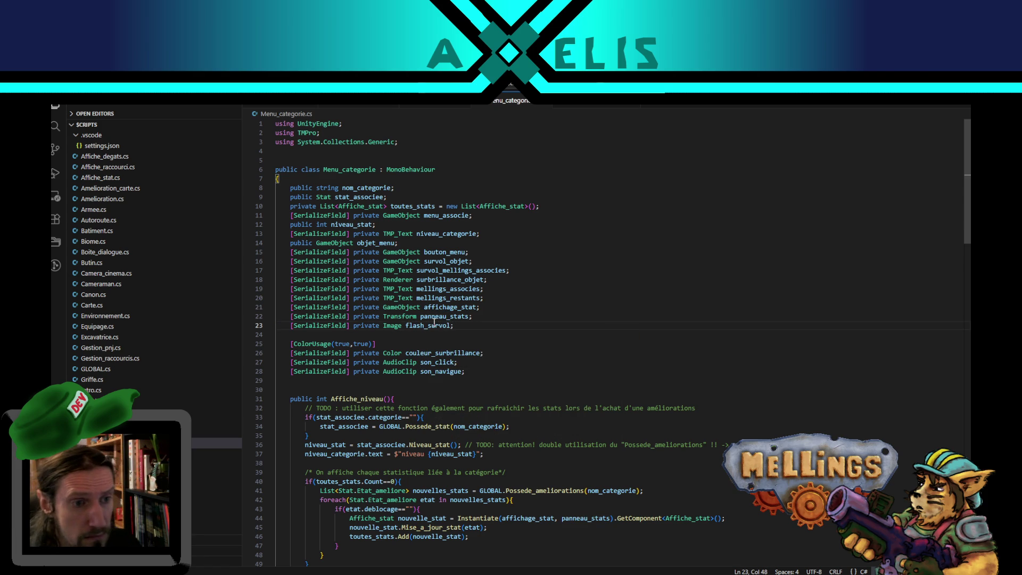
pyautogui.doubleClick(434, 324)
pyautogui.hotkey('ctrl', 'c')
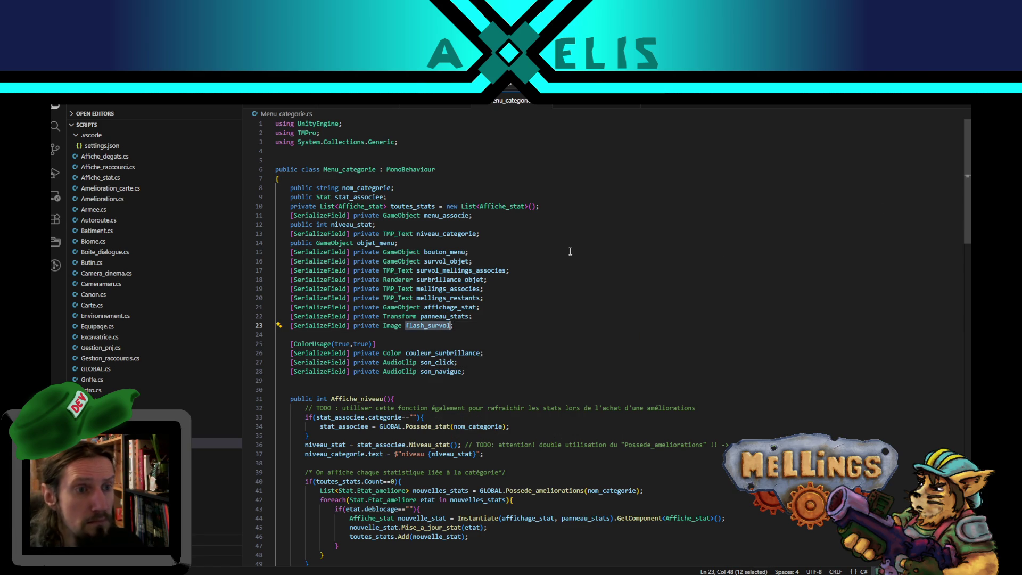
pyautogui.moveTo(963, 190)
pyautogui.mouseDown()
pyautogui.moveTo(968, 405)
pyautogui.moveTo(956, 435)
pyautogui.mouseUp()
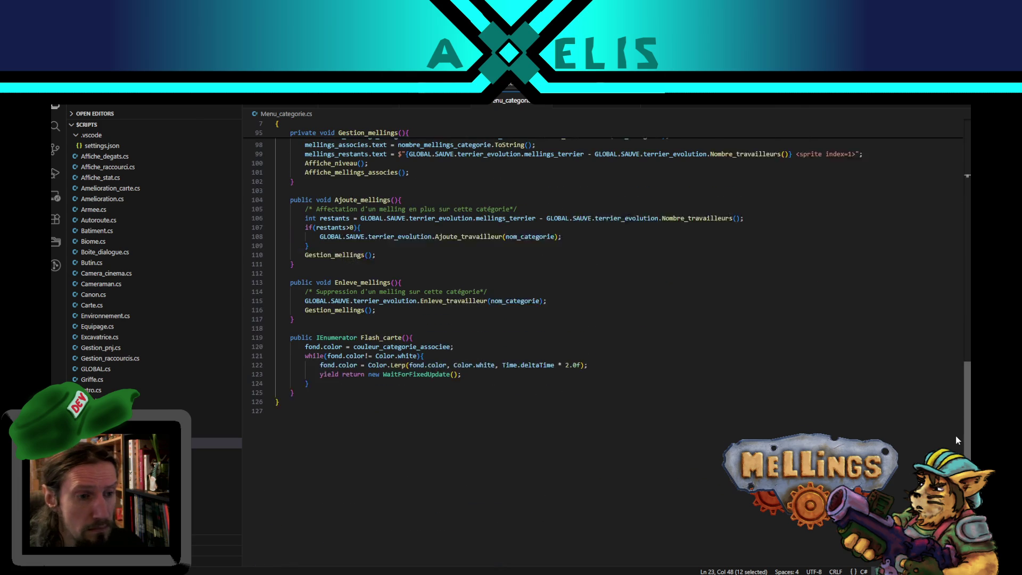
pyautogui.doubleClick(317, 360)
# - Make Flash_carte start by setting flash_survol.color to Color.white
pyautogui.hotkey('ctrl', 'v')
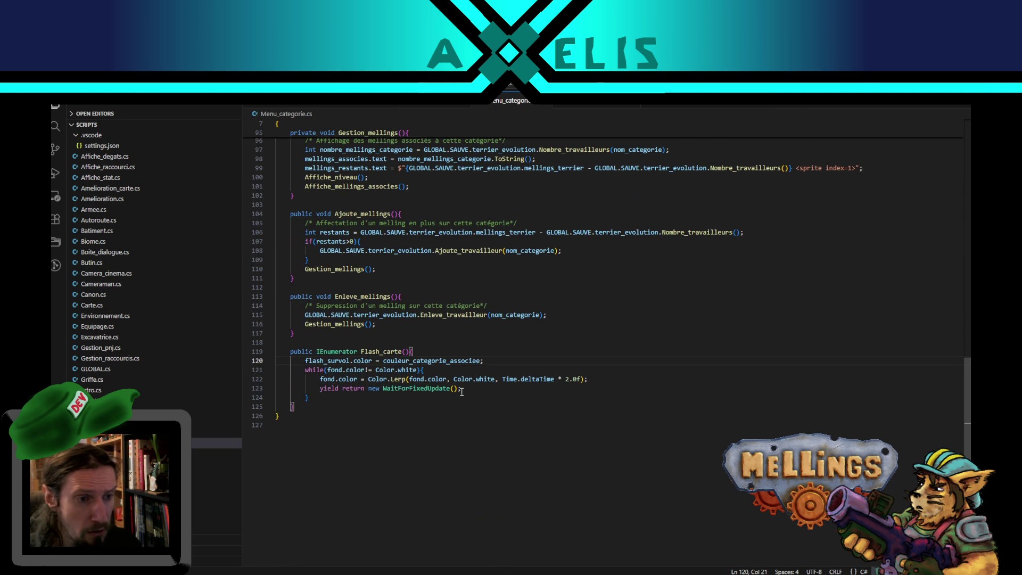
pyautogui.doubleClick(414, 361)
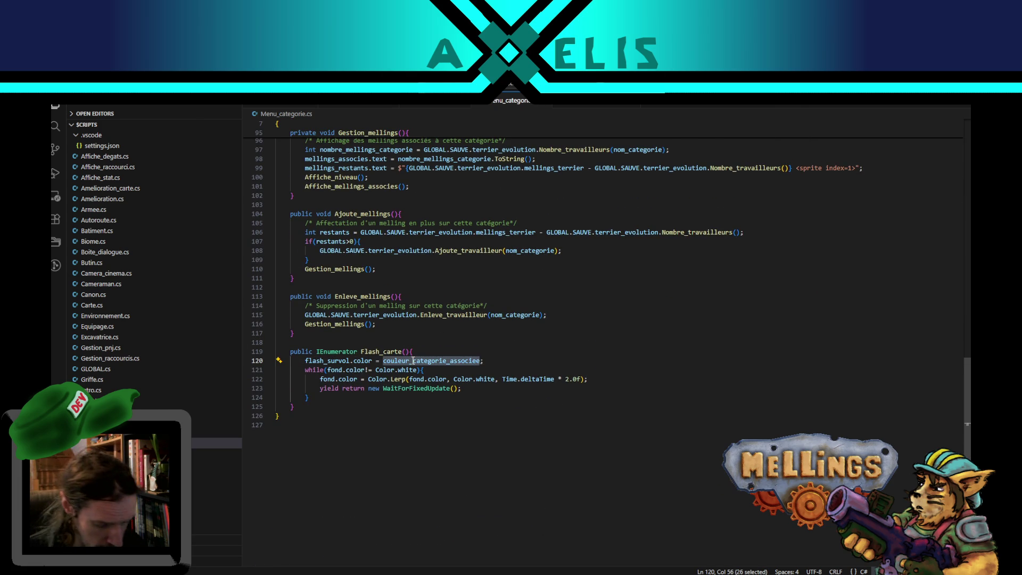
pyautogui.write('Color.w')
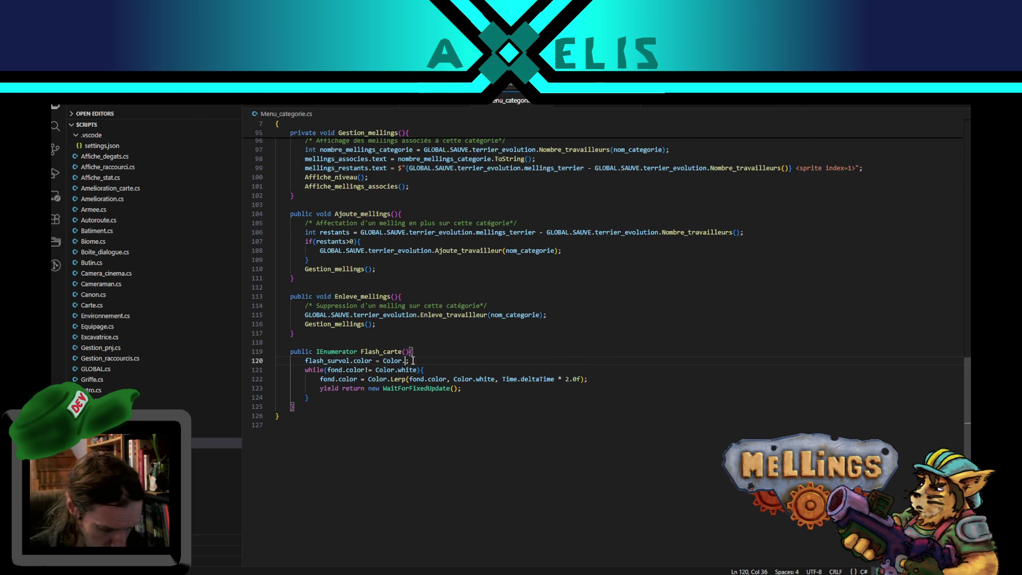
pyautogui.write('hite')
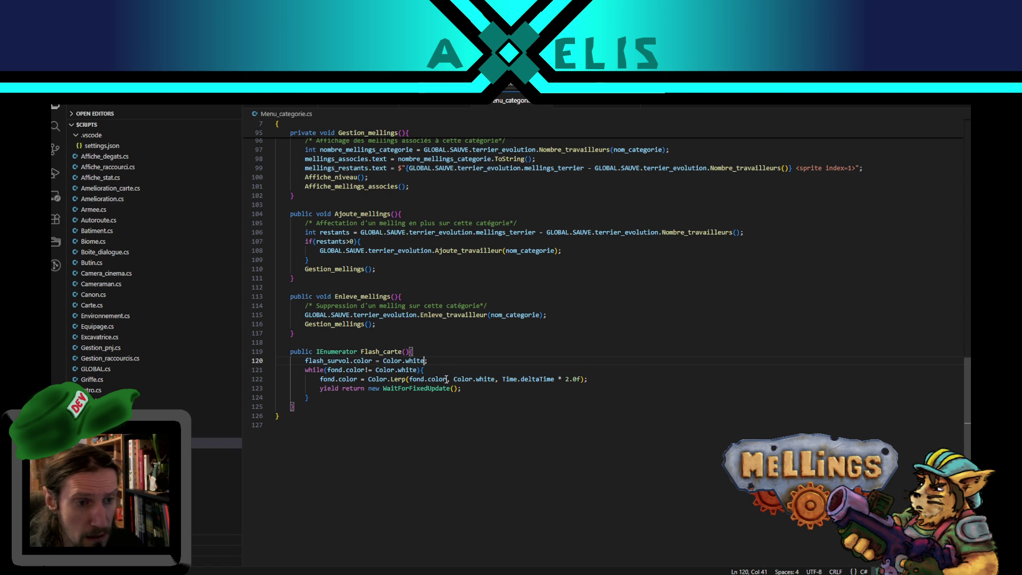
pyautogui.moveTo(453, 378); pyautogui.dragTo(409, 378)
pyautogui.press('BackSpace')
pyautogui.click(456, 380)
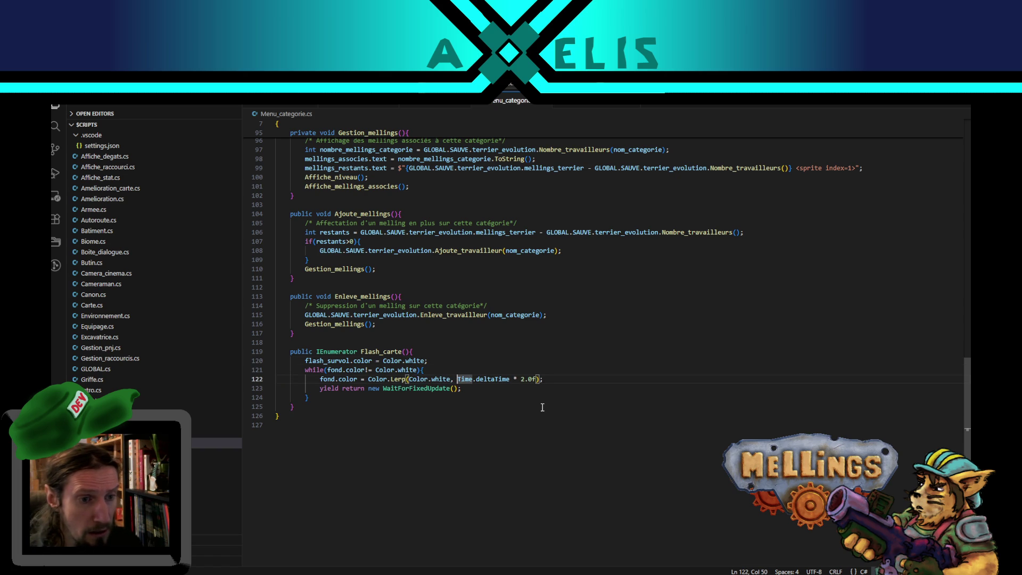
pyautogui.write('Color')
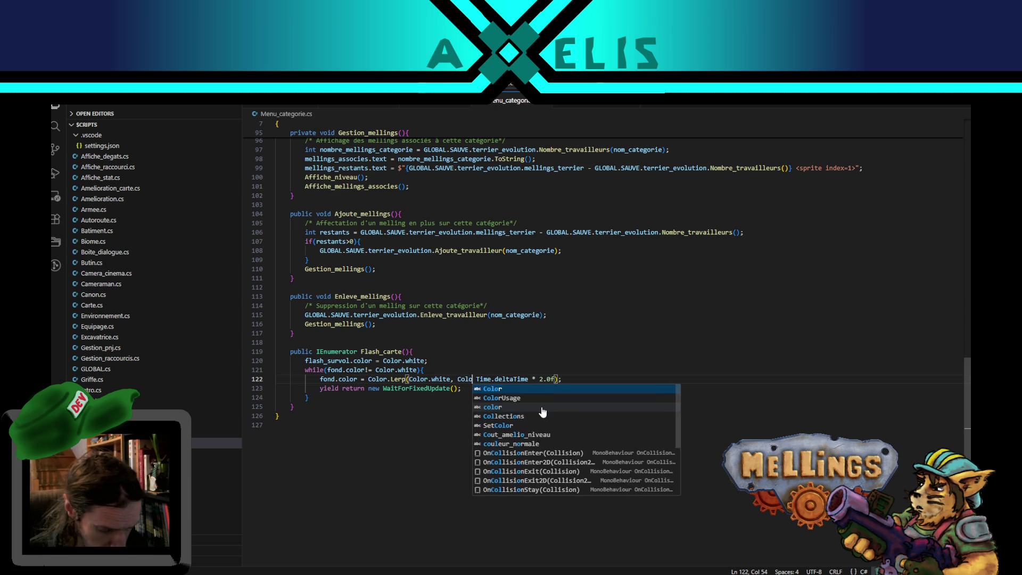
pyautogui.write('.')
pyautogui.hotkey('ctrl', 'z')
pyautogui.hotkey('ctrl', 'z')
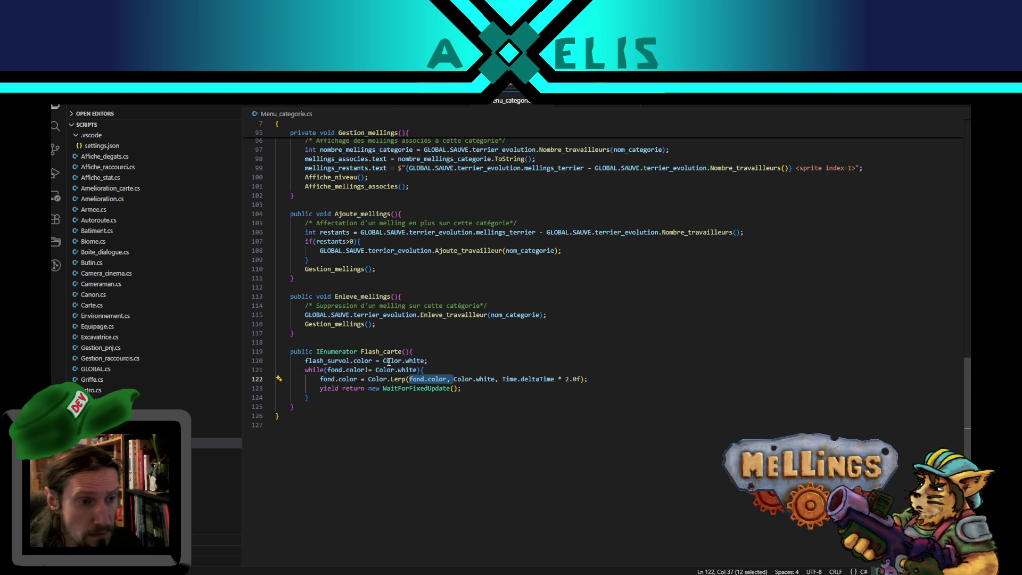
# - Change the Lerp target colour from Color.white to Color.clear
pyautogui.doubleClick(334, 369)
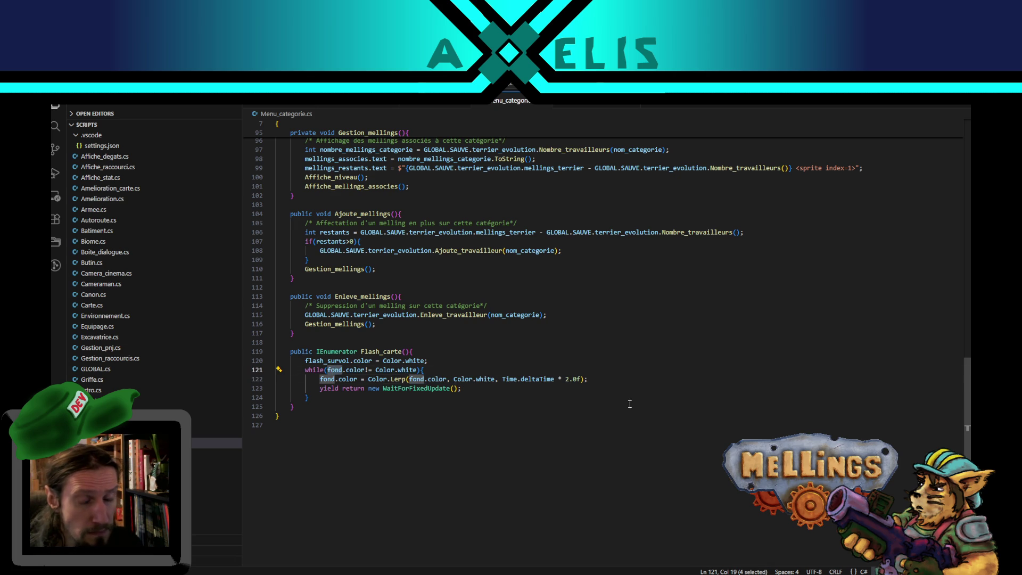
pyautogui.doubleClick(482, 380)
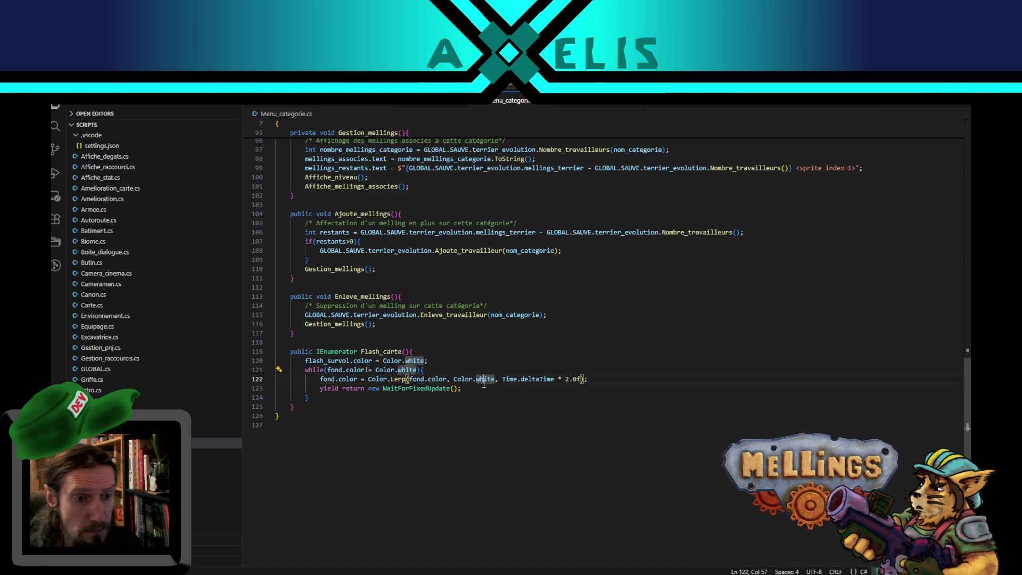
pyautogui.write('cler')
pyautogui.press('BackSpace')
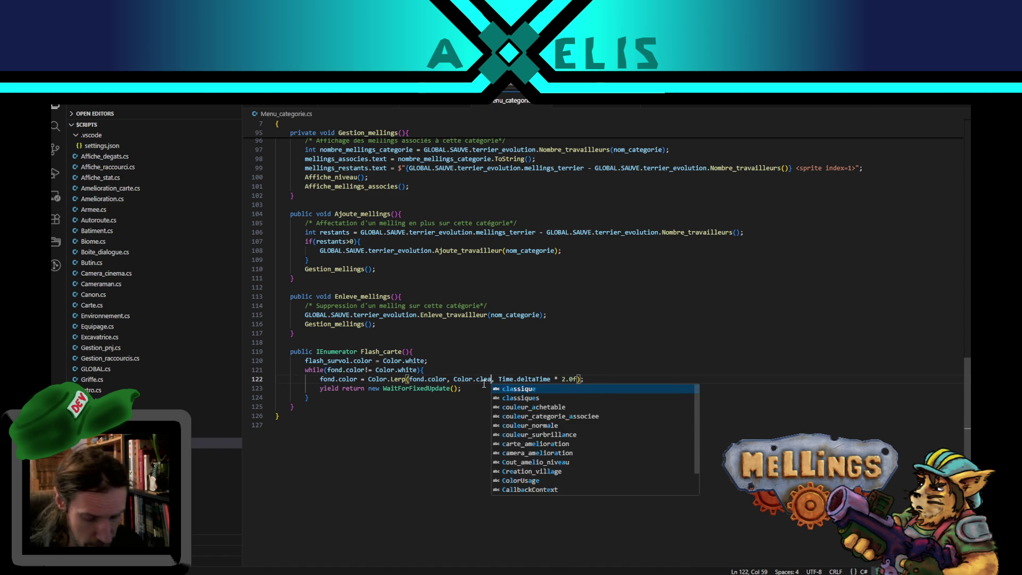
pyautogui.write('ar')
pyautogui.moveTo(967, 394)
pyautogui.mouseDown()
pyautogui.moveTo(967, 202)
pyautogui.moveTo(957, 440)
pyautogui.mouseUp()
# - Replace fond with flash_survol in the while loop and Lerp, looping until Color.clear
pyautogui.doubleClick(429, 250)
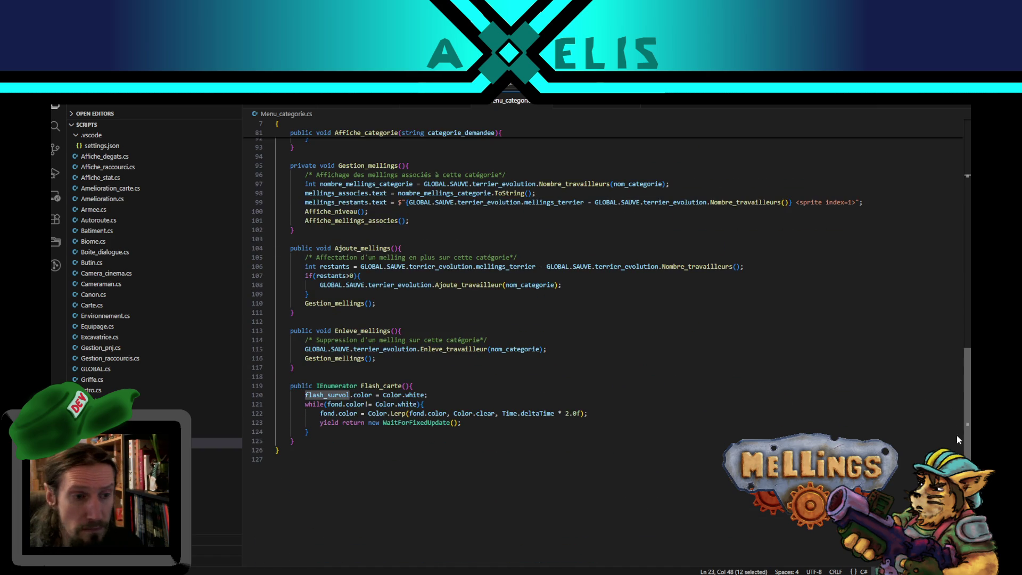
pyautogui.doubleClick(335, 404)
pyautogui.hotkey('ctrl', 'v')
pyautogui.doubleClick(331, 413)
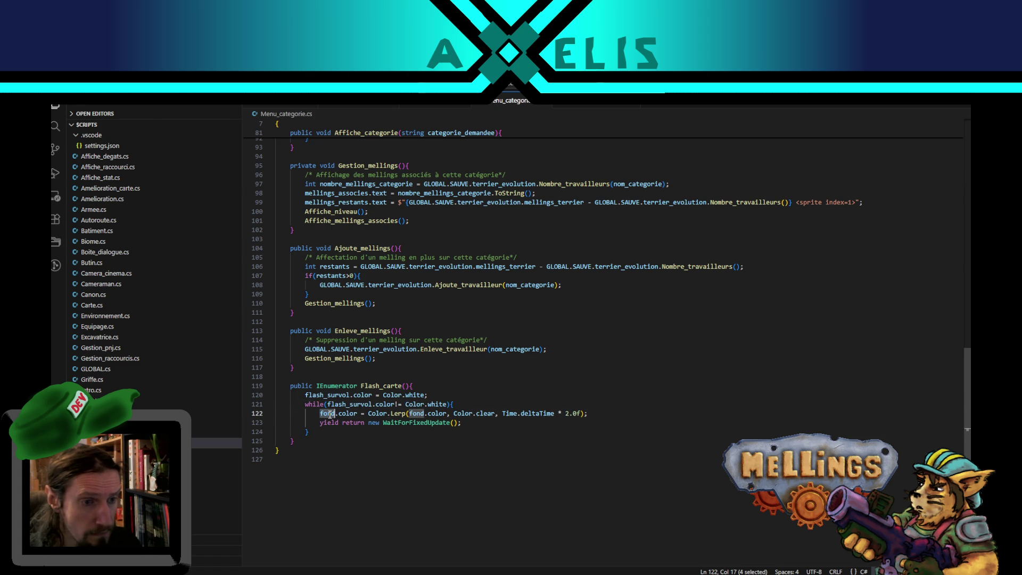
pyautogui.hotkey('ctrl', 'v')
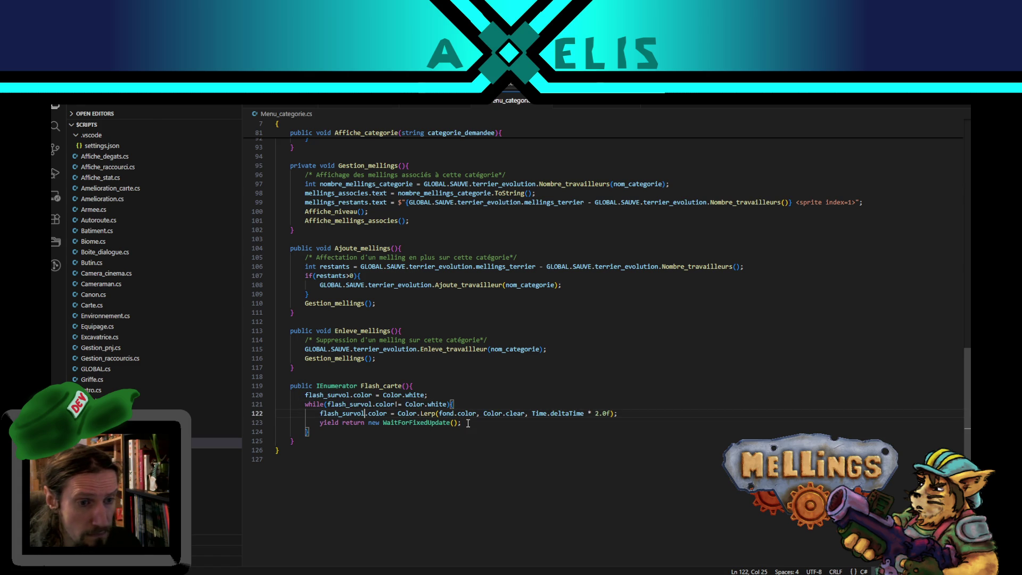
pyautogui.doubleClick(443, 414)
pyautogui.hotkey('ctrl', 'v')
pyautogui.doubleClick(436, 403)
pyautogui.write('clear')
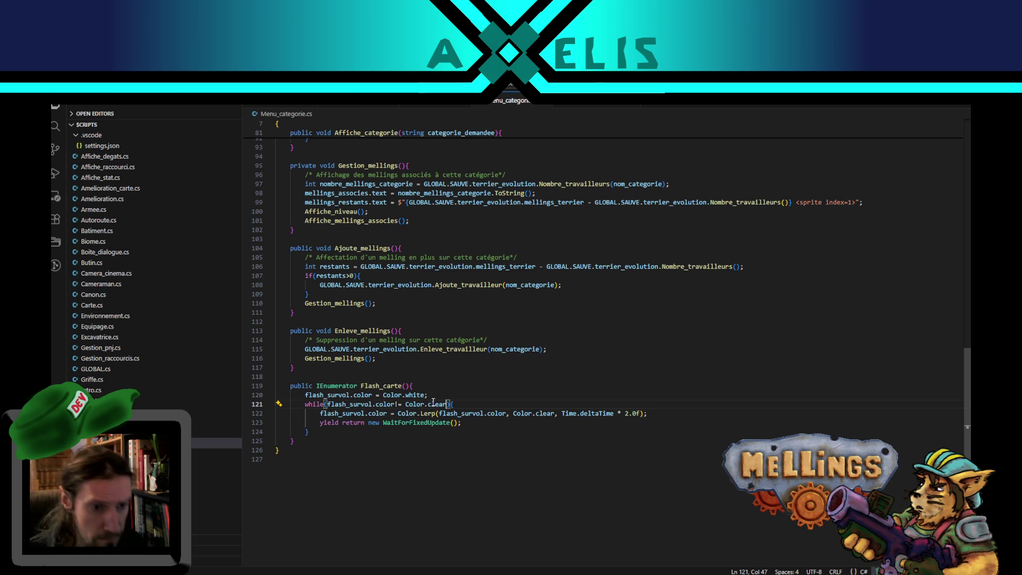
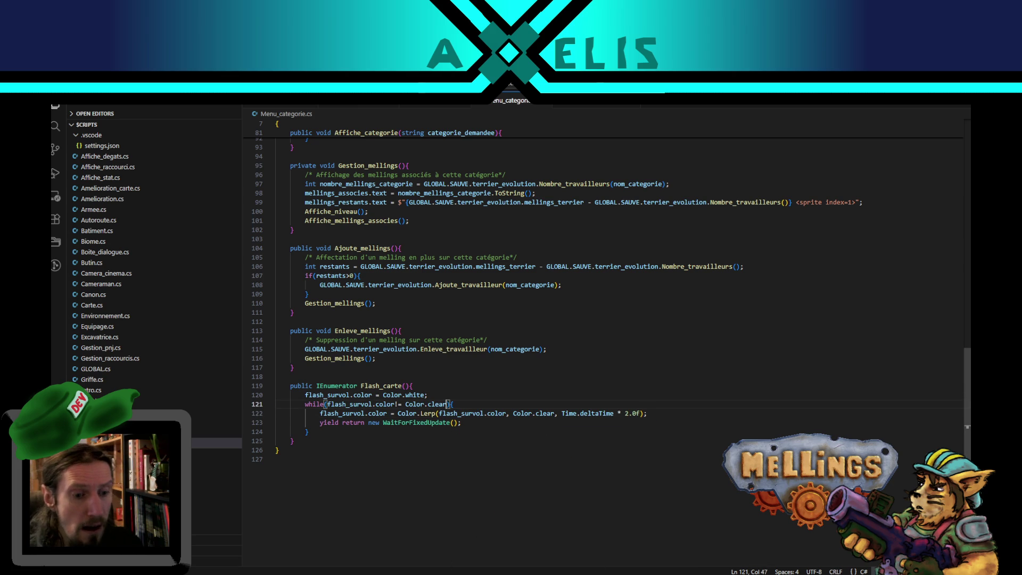
# - Check Unity's missing Linq, Image and IEnumerator errors, then return to line 3 of Menu_categorie.cs
pyautogui.hotkey('alt', 'Tab')
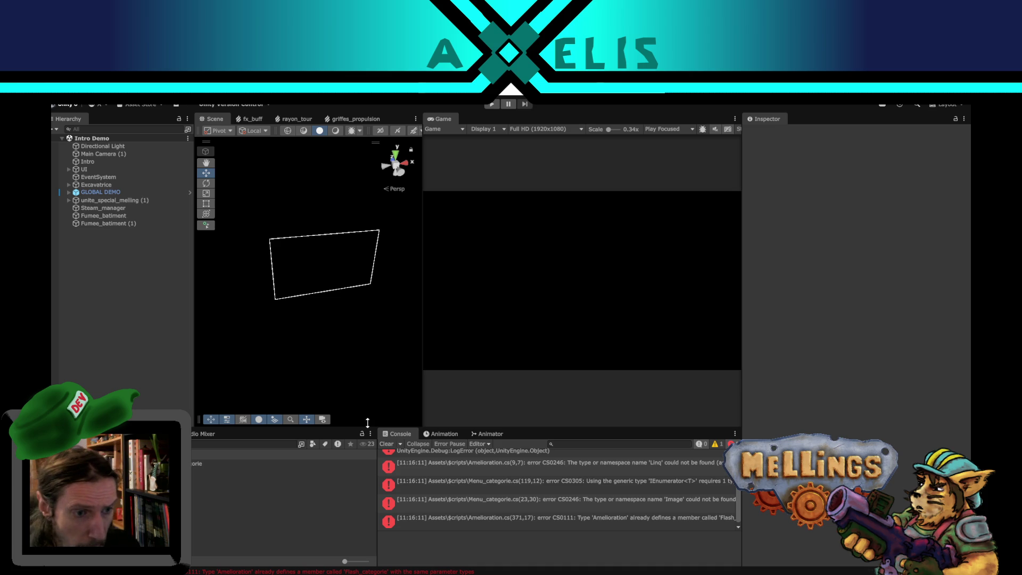
pyautogui.scroll(-1, 429, 473)
pyautogui.doubleClick(428, 474)
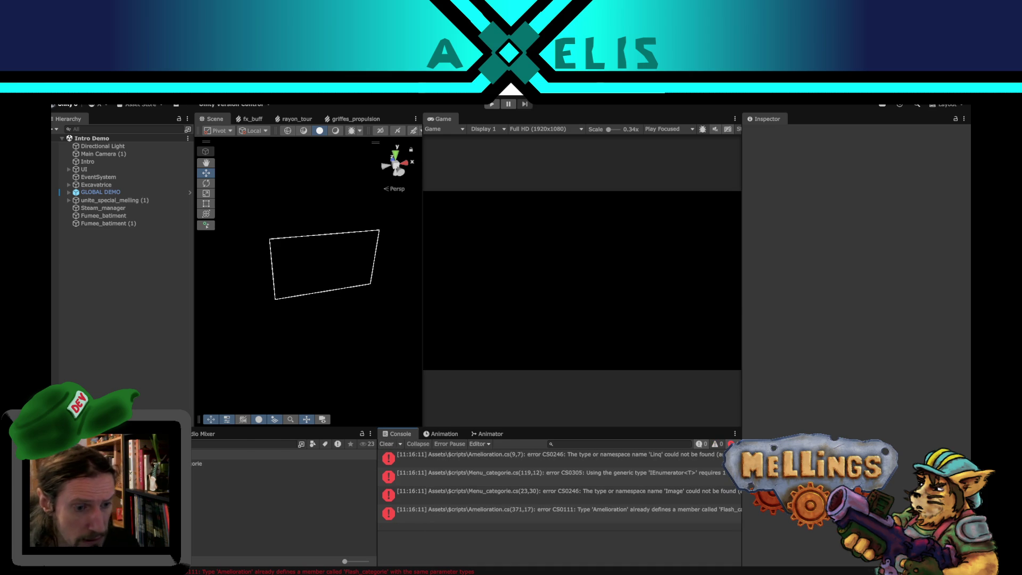
pyautogui.moveTo(967, 427); pyautogui.dragTo(967, 192)
pyautogui.click(408, 145)
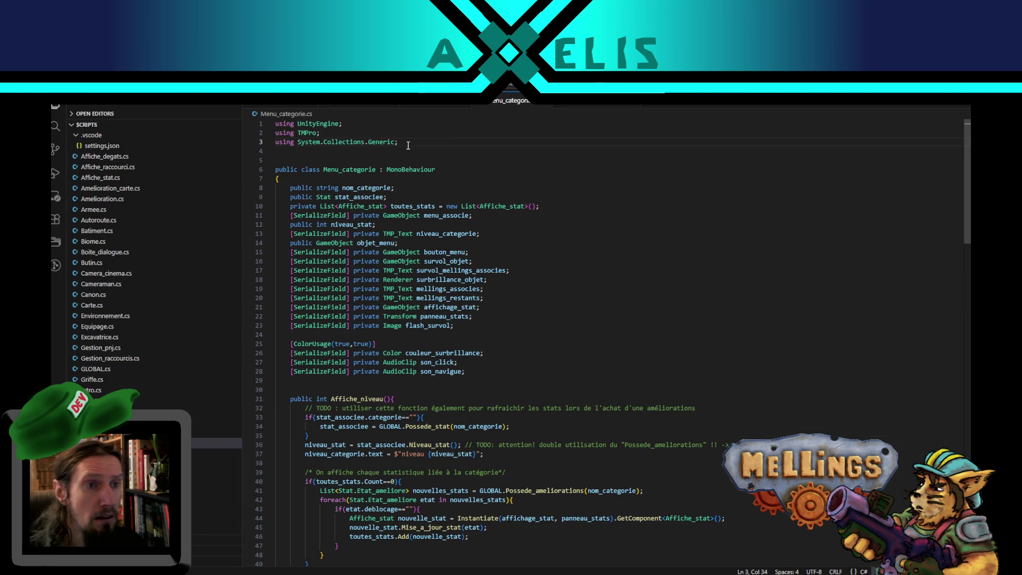
# - Add 'using System.Collections;' by duplicating the Generic import, save, and recompile in Unity
pyautogui.hotkey('shift', 'alt', 'Down')
pyautogui.press('Left')
pyautogui.press('BackSpace')
pyautogui.press('BackSpace')
pyautogui.press('BackSpace')
pyautogui.press('BackSpace')
pyautogui.hotkey('ctrl', 's')
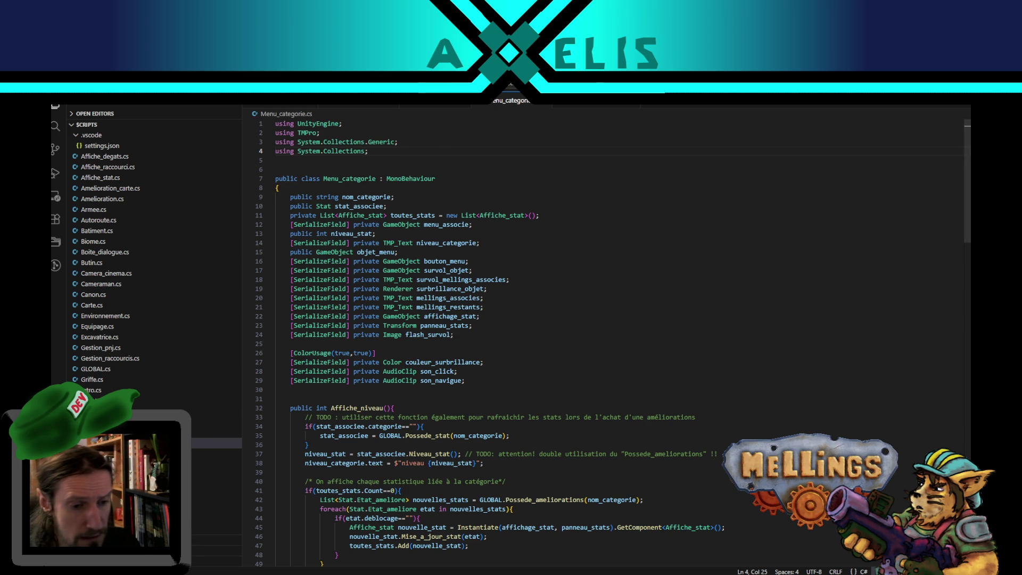
pyautogui.hotkey('alt', 'Tab')
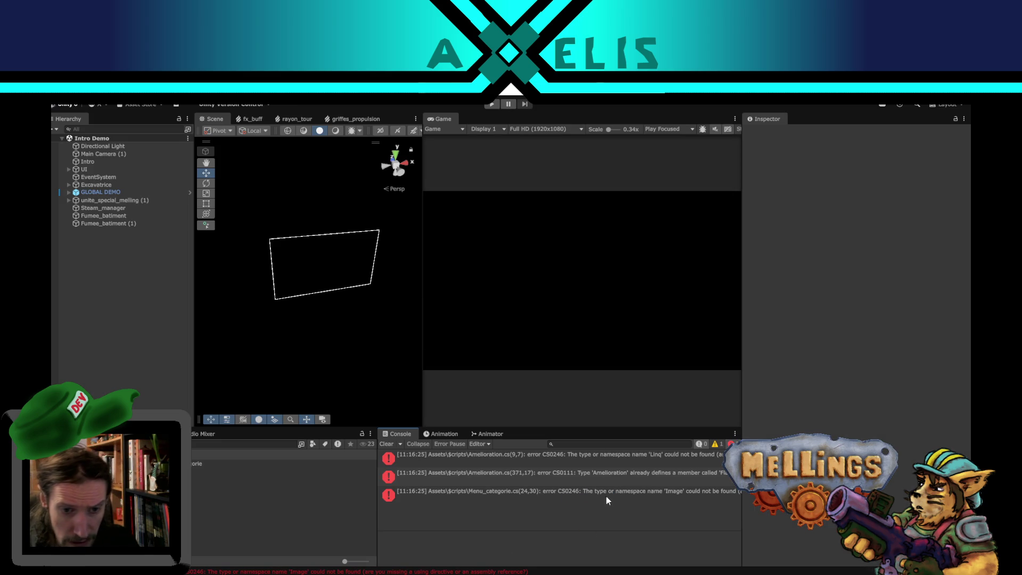
pyautogui.hotkey('alt', 'Tab')
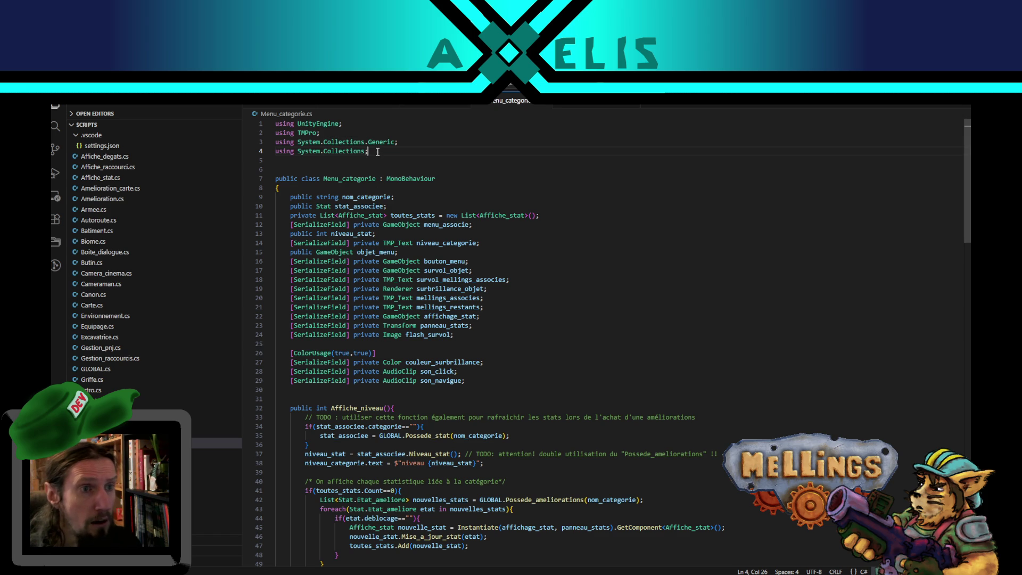
# - Add 'using Unity.UI;' below the imports in Menu_categorie.cs and recompile in Unity
pyautogui.press('Return')
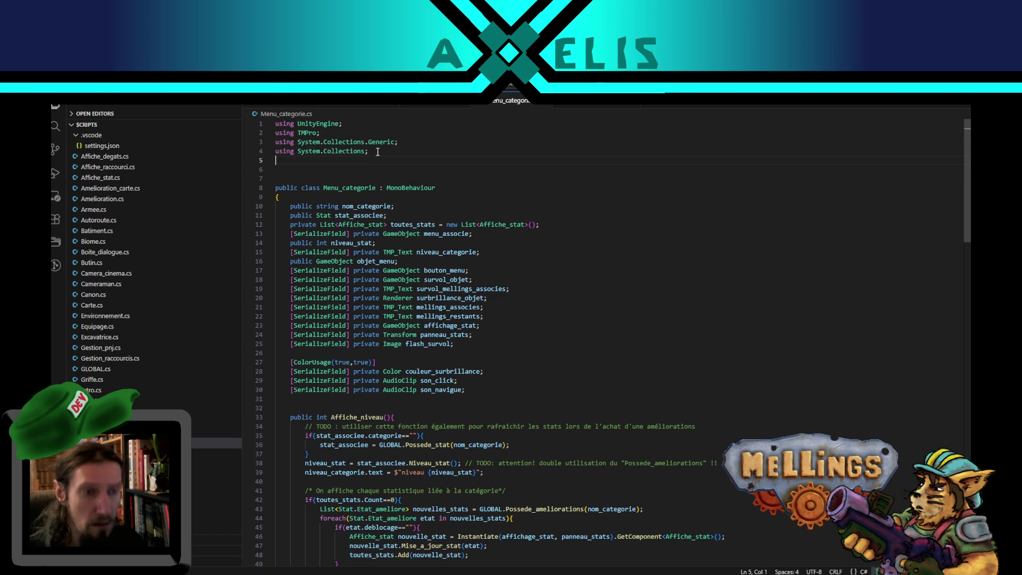
pyautogui.write('usin')
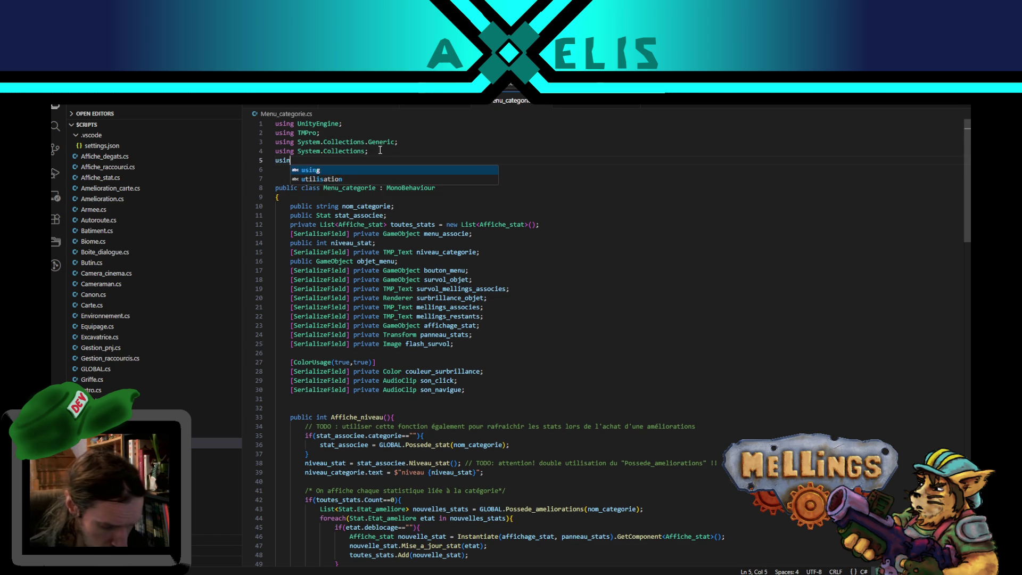
pyautogui.write('g Unity.UI')
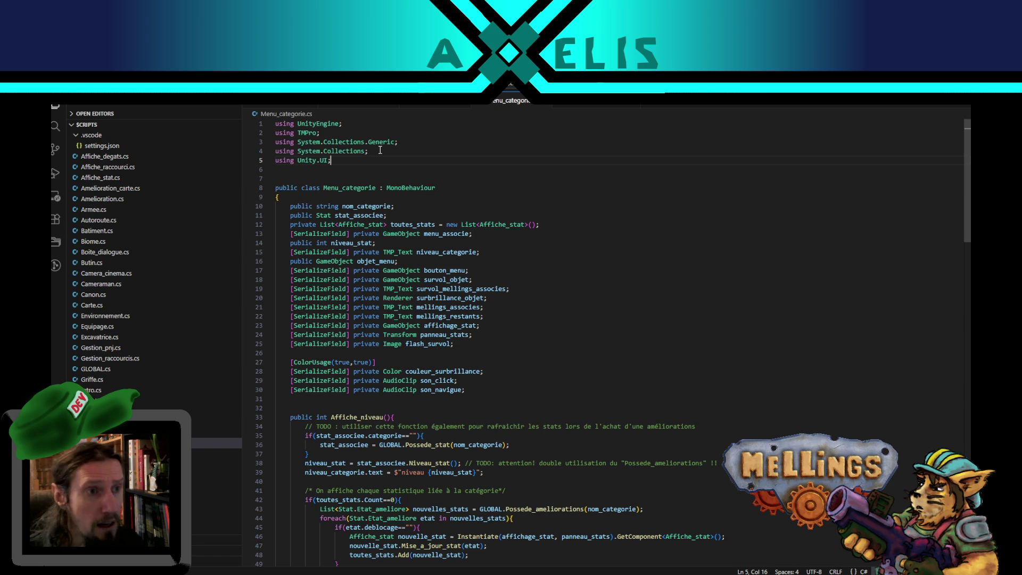
pyautogui.write(';')
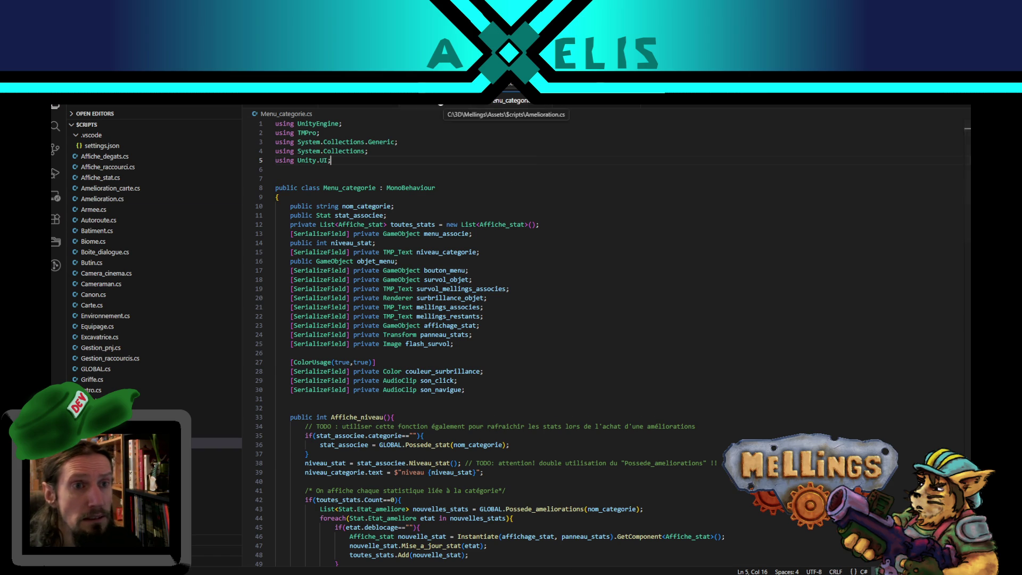
pyautogui.hotkey('ctrl', 'Tab')
pyautogui.moveTo(963, 448); pyautogui.dragTo(965, 128)
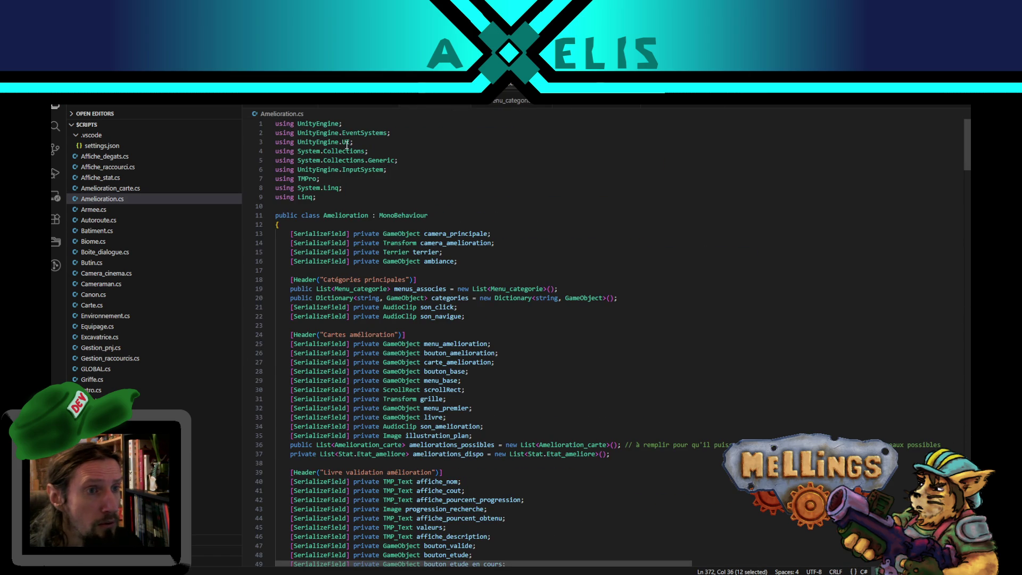
pyautogui.click(511, 102)
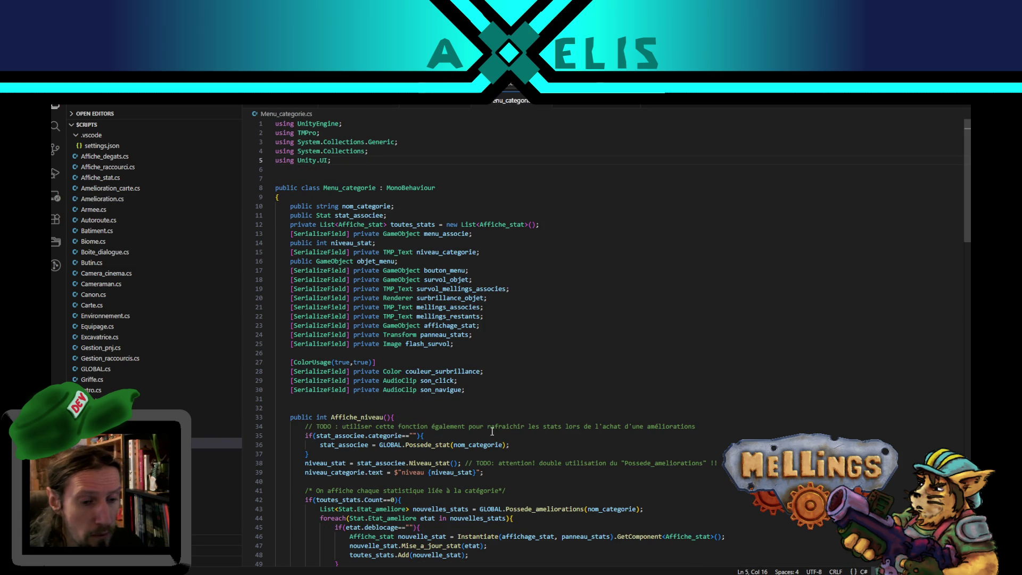
pyautogui.hotkey('alt', 'Tab')
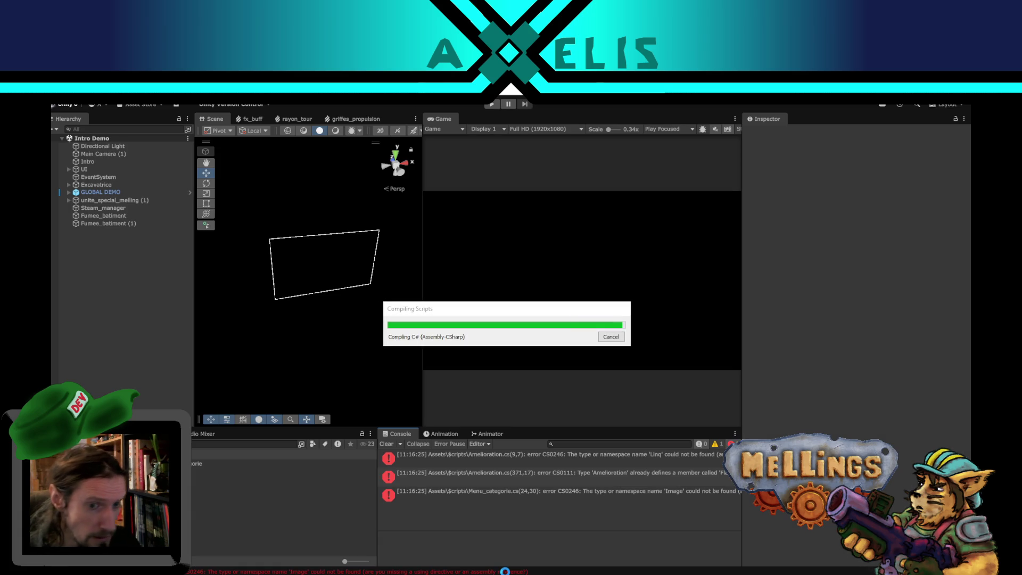
# - Delete the stray 'using Linq;' line from Amelioration.cs, save, and review the remaining duplicate Flash_categorie error
pyautogui.click(628, 460)
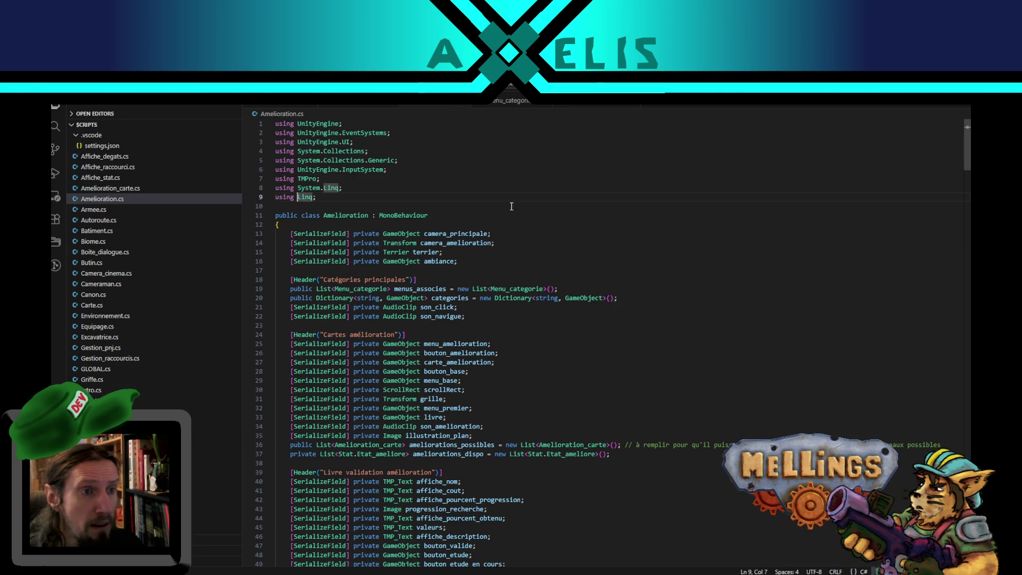
pyautogui.press('End')
pyautogui.hotkey('shift', 'Home')
pyautogui.press('BackSpace')
pyautogui.press('BackSpace')
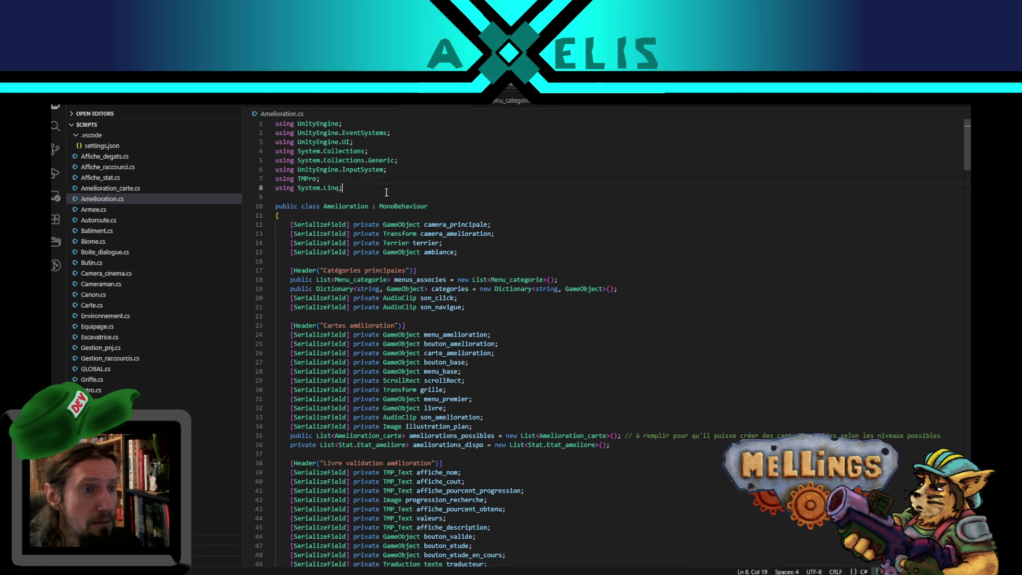
pyautogui.hotkey('ctrl', 's')
pyautogui.hotkey('alt', 'Tab')
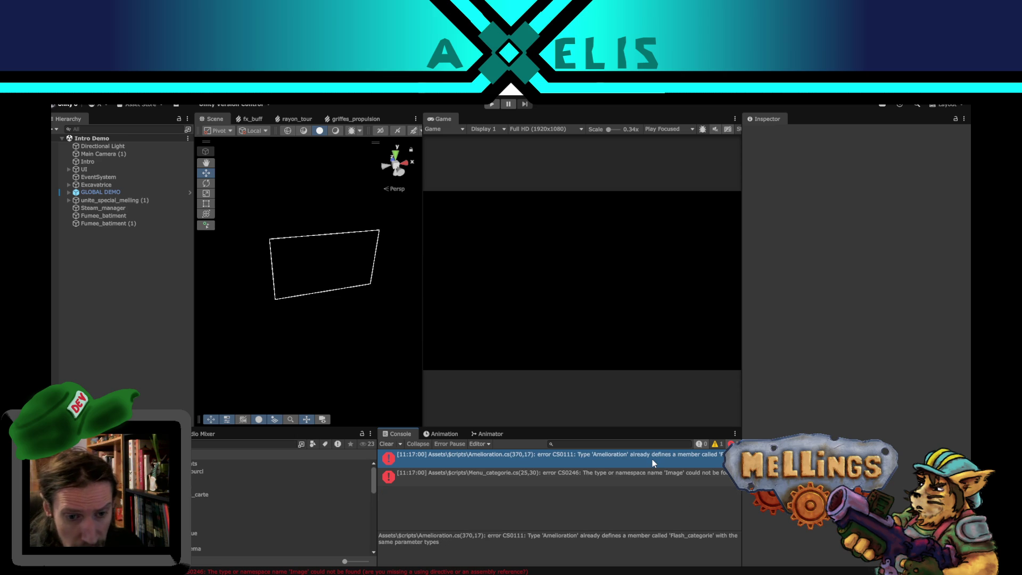
pyautogui.tripleClick(459, 538)
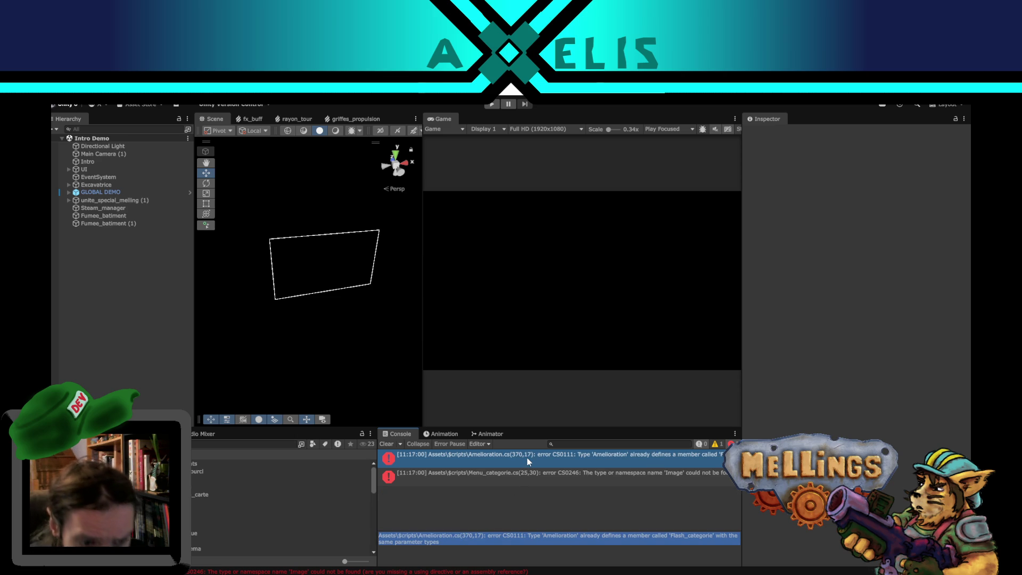
pyautogui.hotkey('alt', 'Tab')
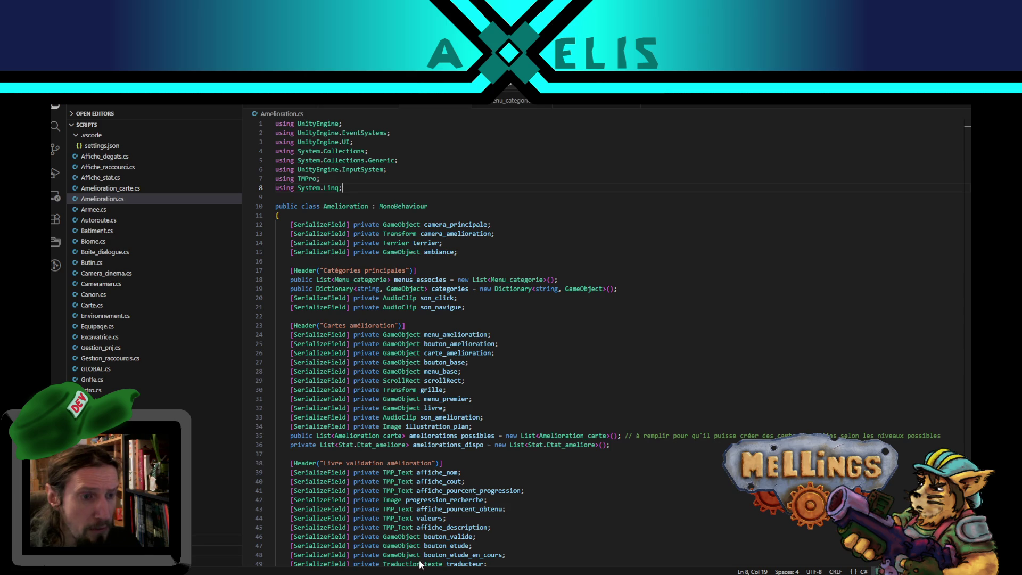
# - Search Flash_categorie to locate the original definition near line 105 and inspect amelioration_connexes
pyautogui.scroll(-20, 954, 388)
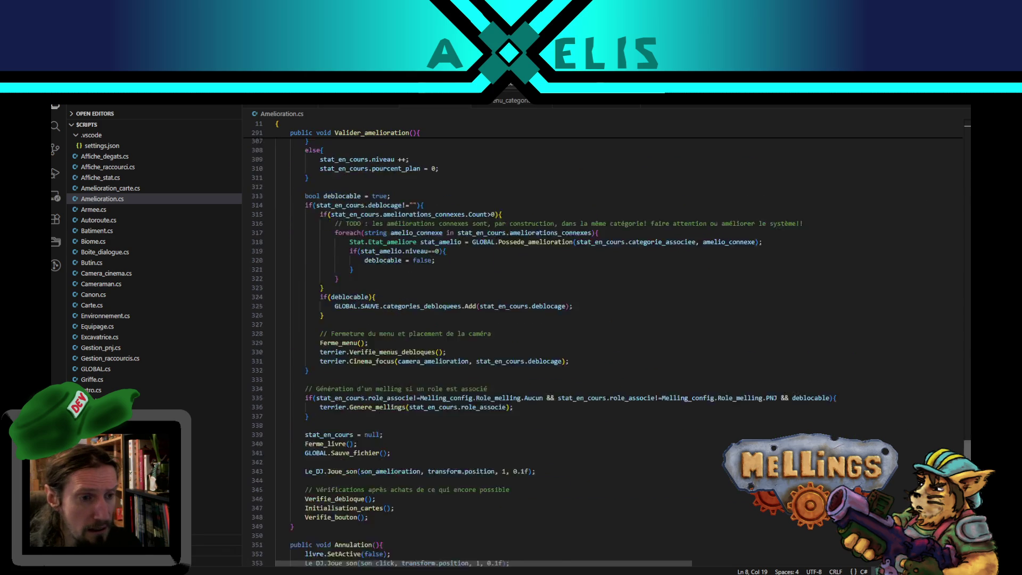
pyautogui.doubleClick(366, 446)
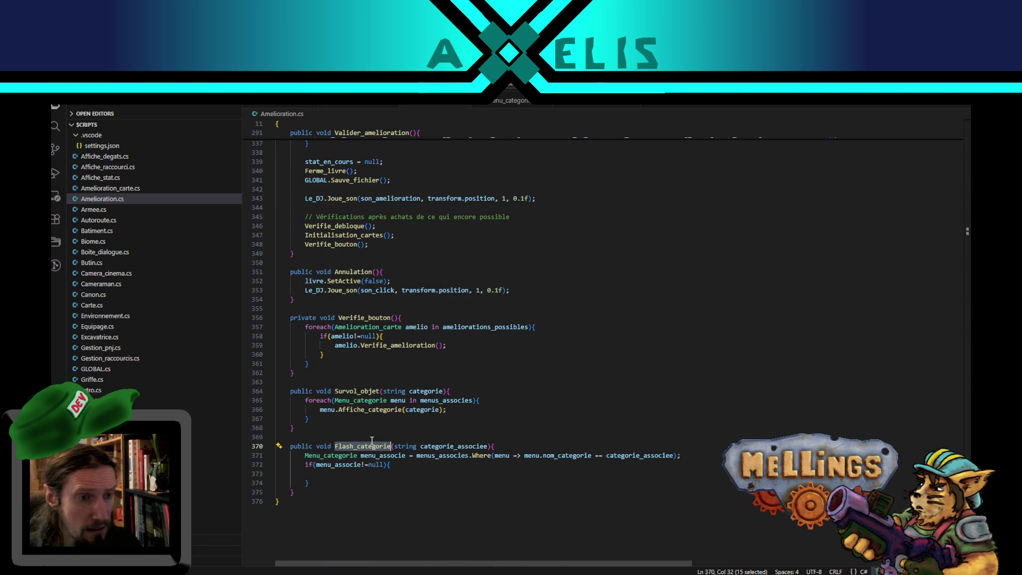
pyautogui.hotkey('ctrl', 'f')
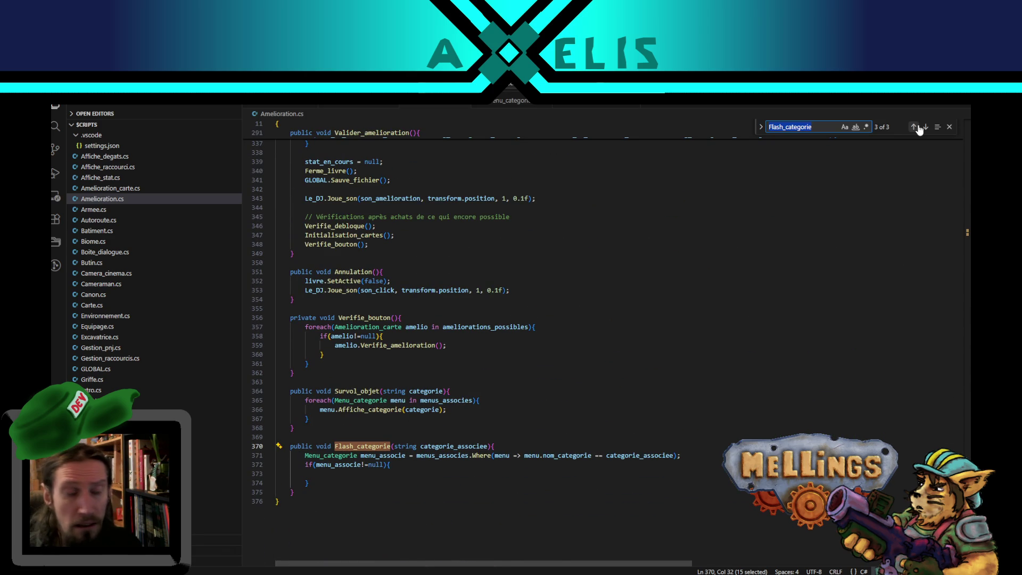
pyautogui.click(915, 127)
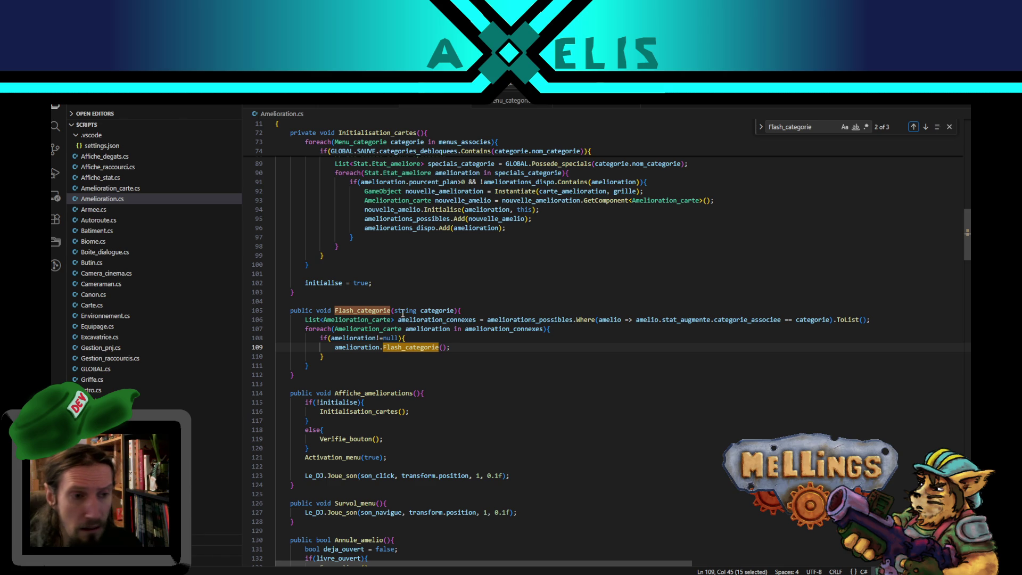
pyautogui.click(419, 320)
pyautogui.doubleClick(419, 321)
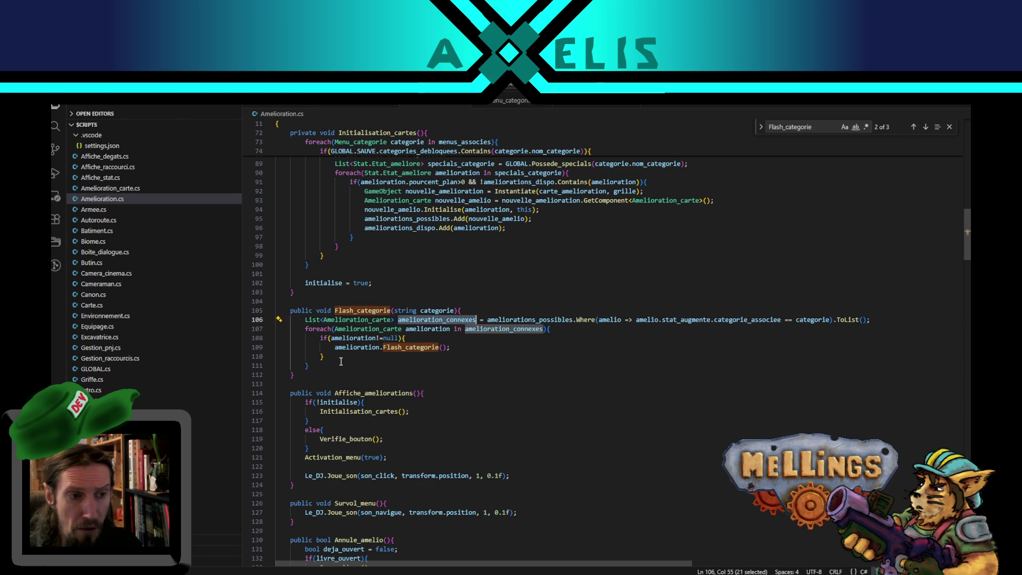
# - Remove the duplicate Flash_categorie method and its body from the end of Amelioration.cs
pyautogui.scroll(-10, 405, 428)
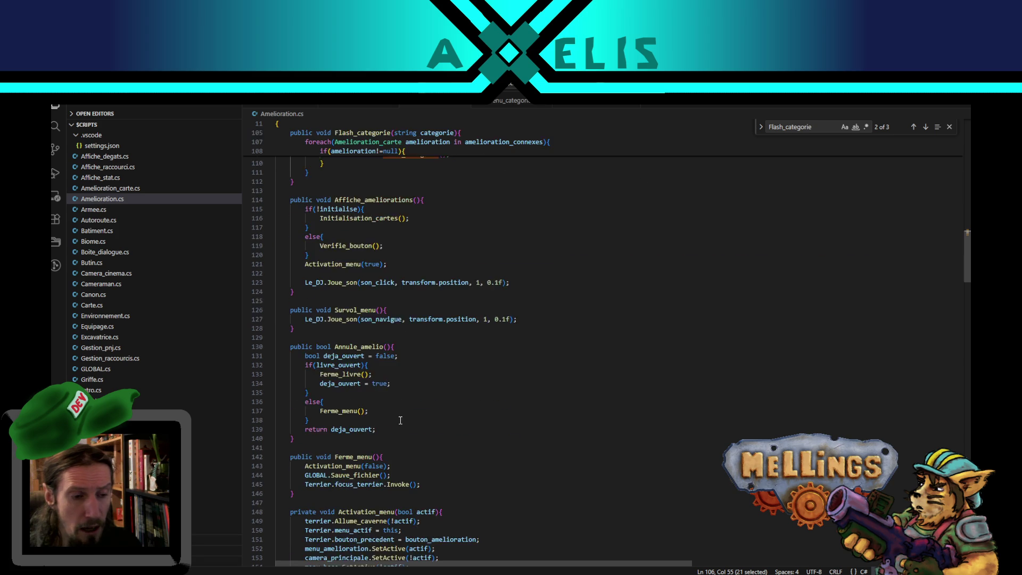
pyautogui.scroll(-20, 405, 428)
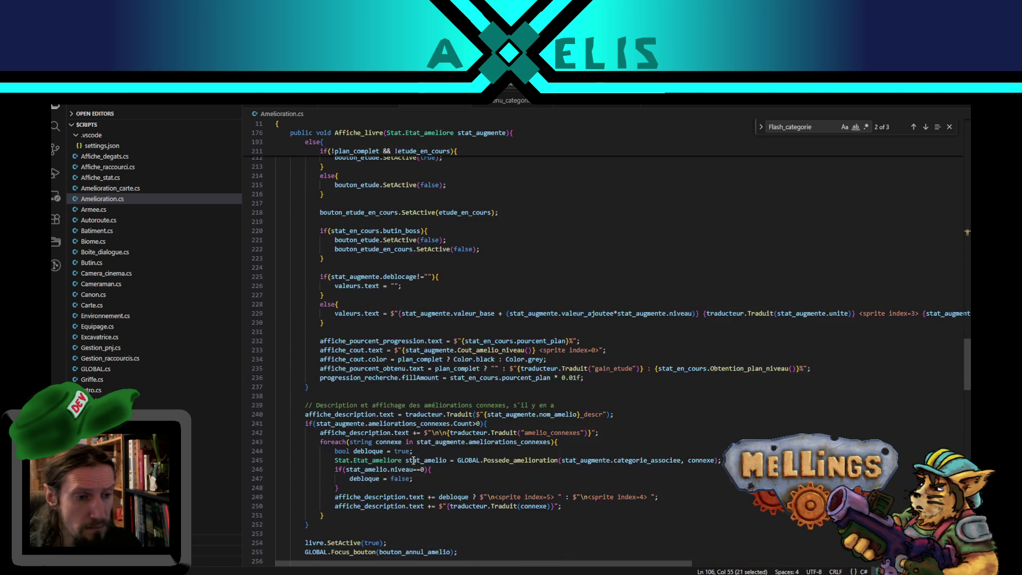
pyautogui.scroll(-20, 408, 465)
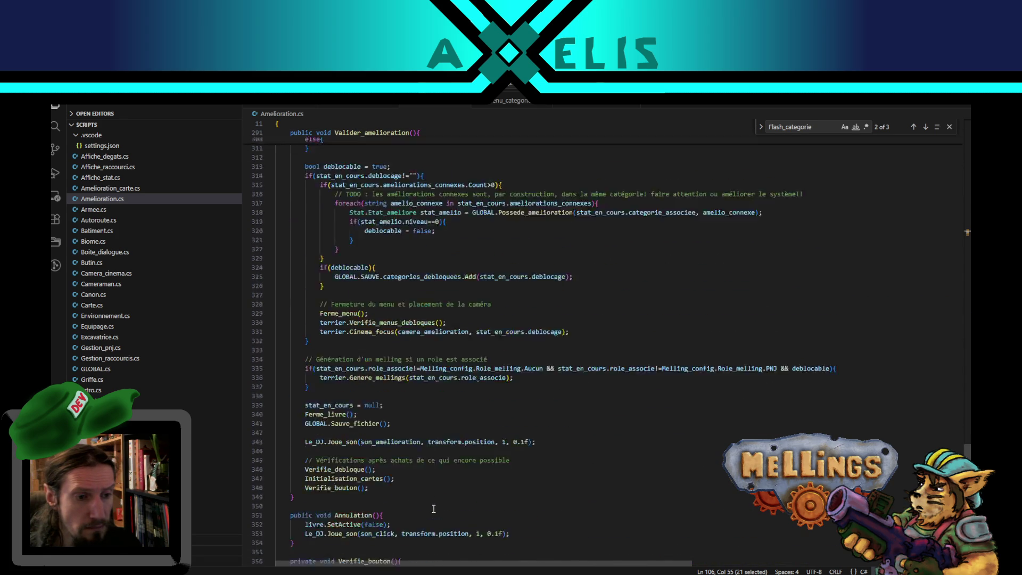
pyautogui.scroll(-2, 420, 488)
pyautogui.moveTo(310, 485); pyautogui.dragTo(304, 458)
pyautogui.hotkey('ctrl', 'c')
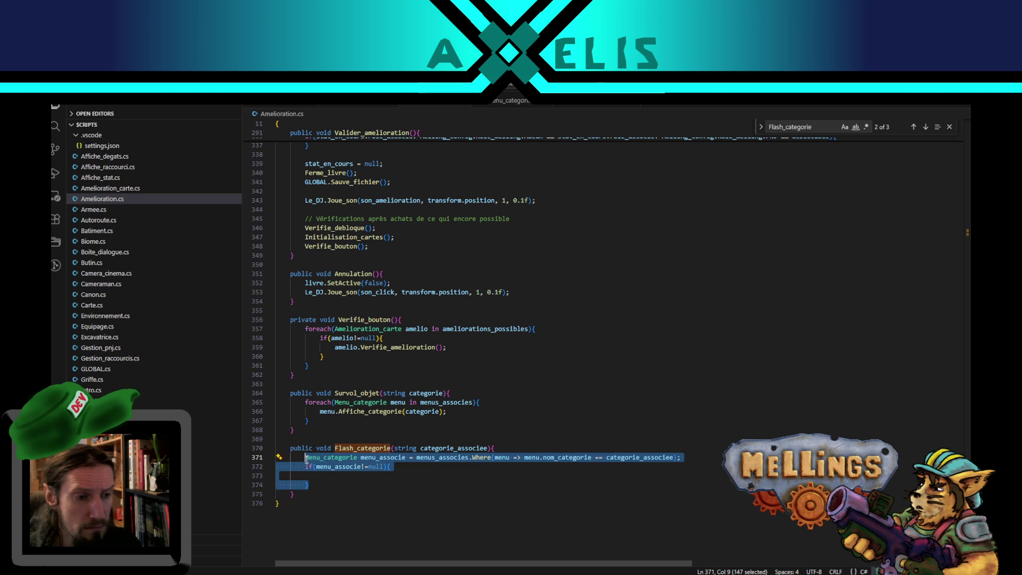
pyautogui.press('BackSpace')
pyautogui.press('Down')
pyautogui.hotkey('shift', 'Up')
pyautogui.hotkey('shift', 'Up')
pyautogui.hotkey('shift', 'Up')
pyautogui.press('BackSpace')
pyautogui.moveTo(966, 527)
pyautogui.mouseDown()
pyautogui.moveTo(947, 190)
pyautogui.moveTo(941, 212)
pyautogui.mouseUp()
pyautogui.click(326, 377)
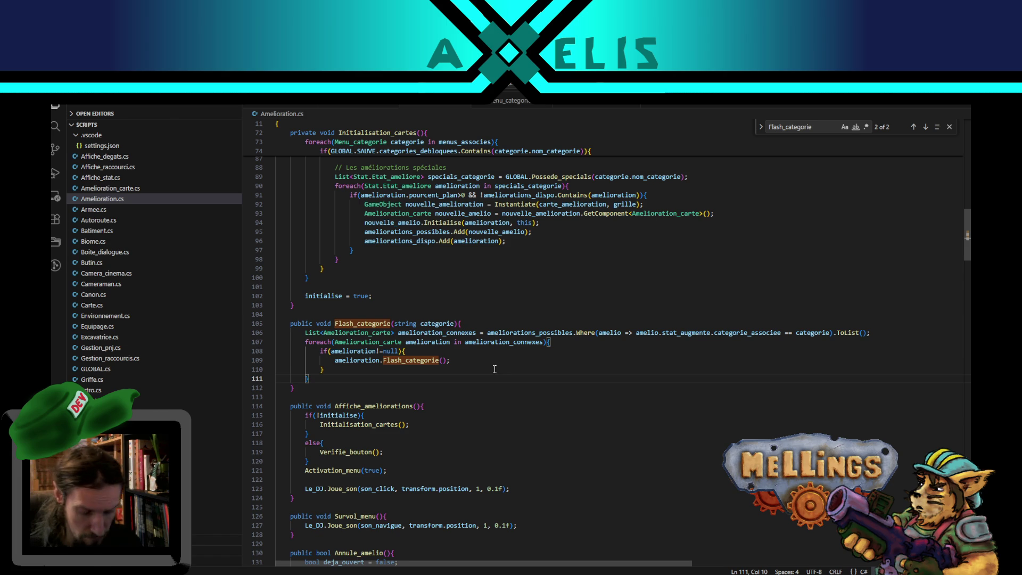
# - Paste the menu_associe lookup into Flash_categorie and add two French comments on flashing cards and icon highlighting
pyautogui.hotkey('ctrl', 'v')
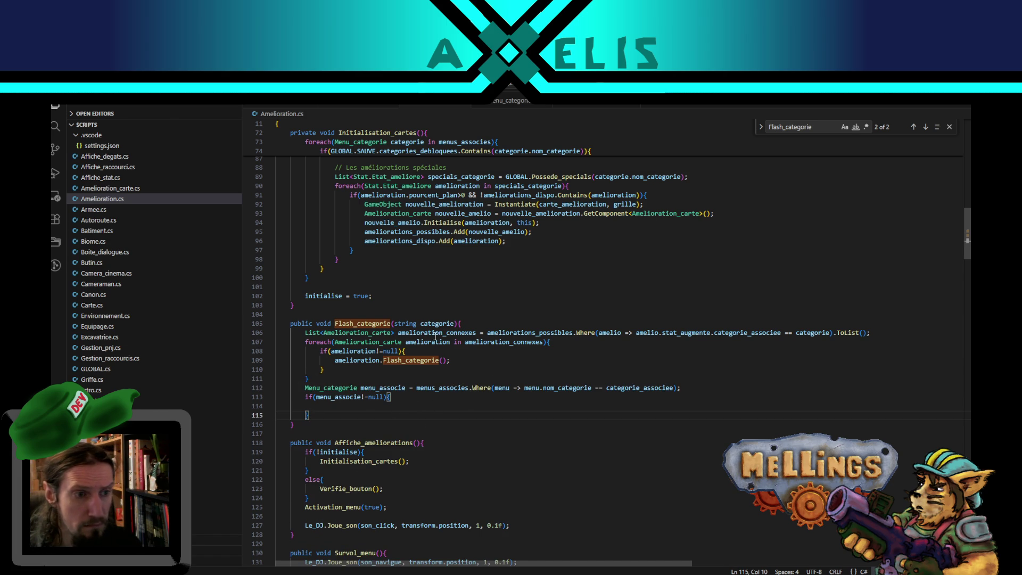
pyautogui.click(878, 332)
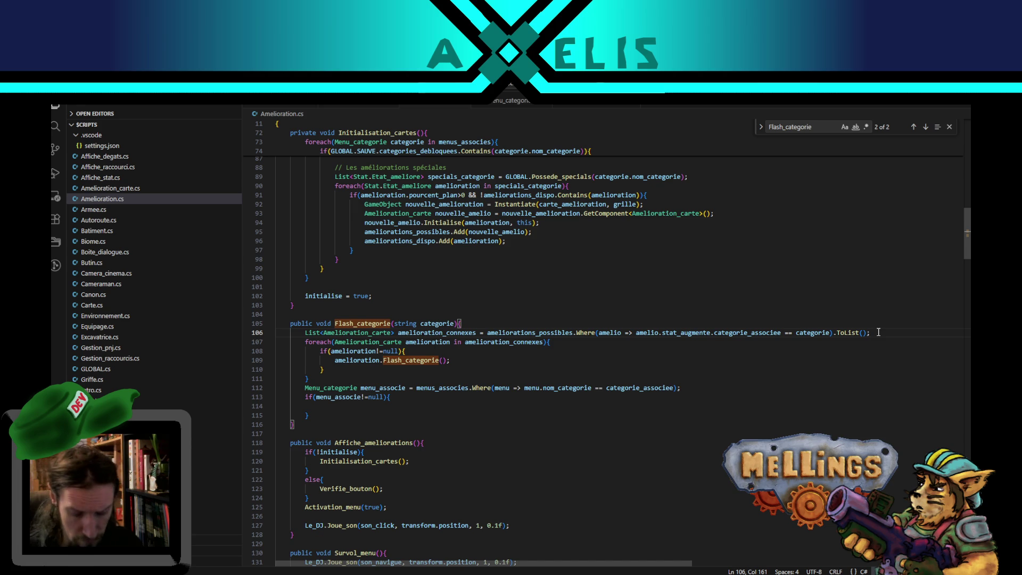
pyautogui.press('Return')
pyautogui.hotkey('ctrl', 'z')
pyautogui.hotkey('ctrl', 'shift', 'Return')
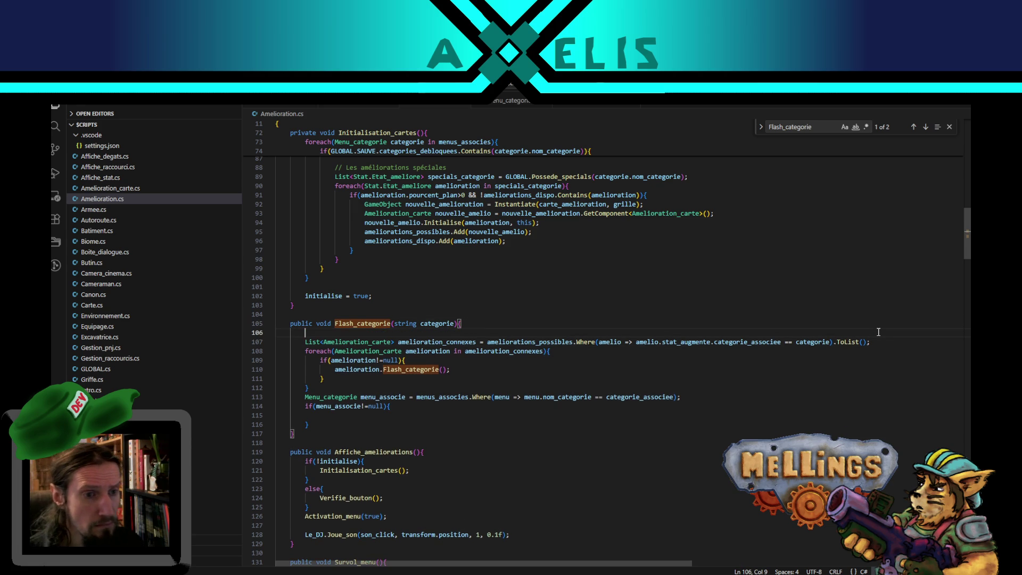
pyautogui.write('// O')
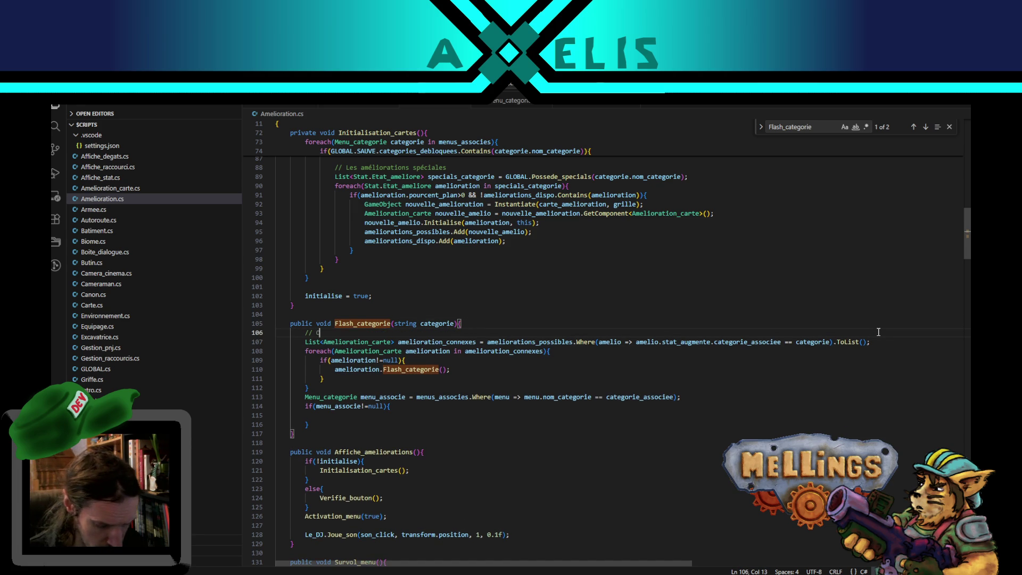
pyautogui.write('n fait ')
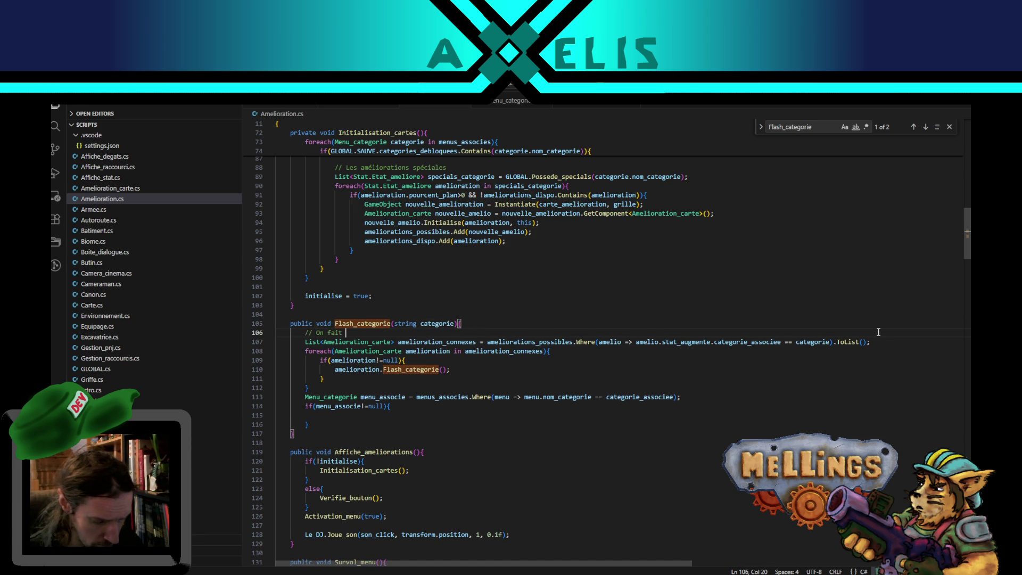
pyautogui.write('"flasher" ')
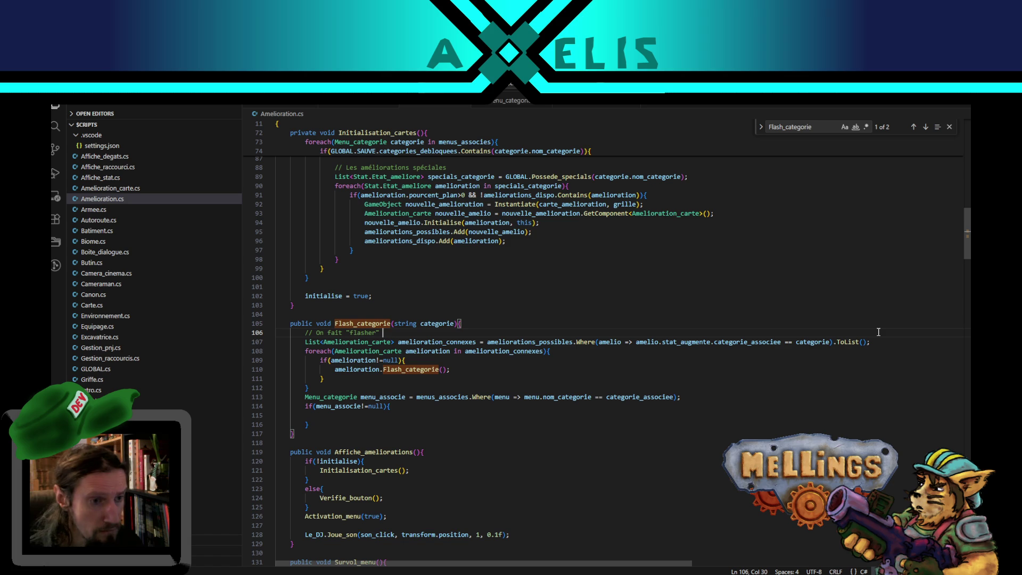
pyautogui.write('toutes l')
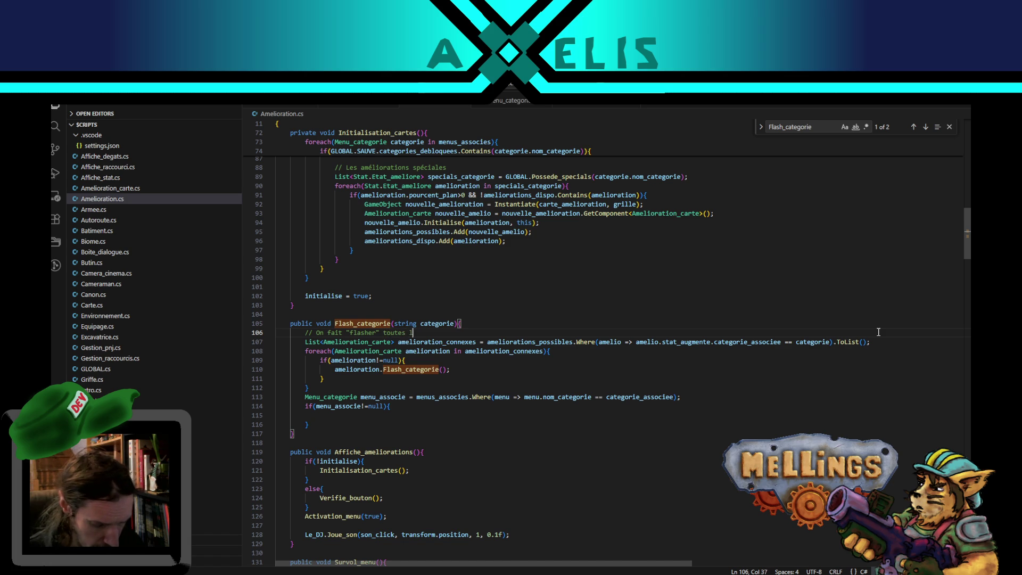
pyautogui.write('es améliorations ')
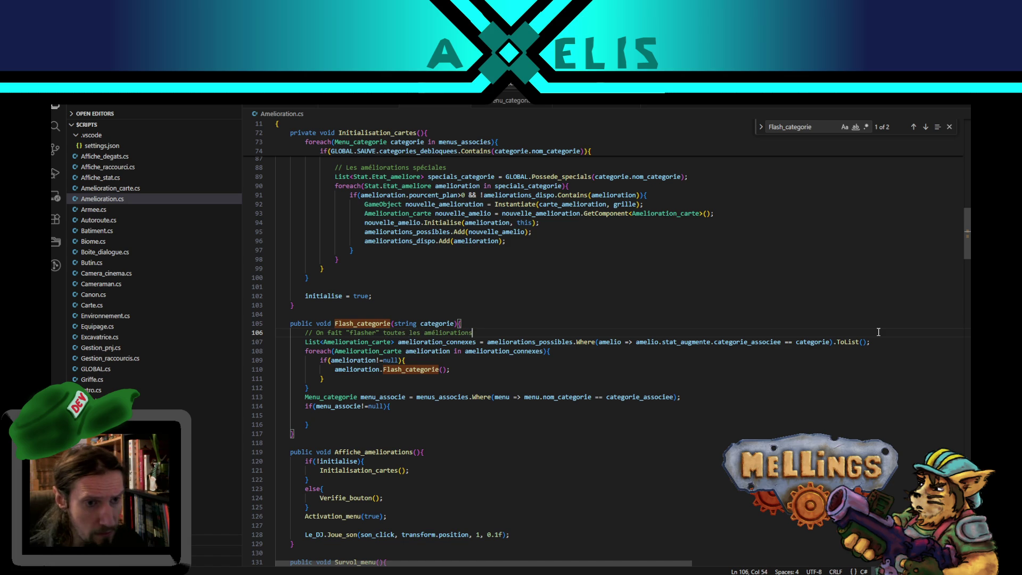
pyautogui.write('visibles')
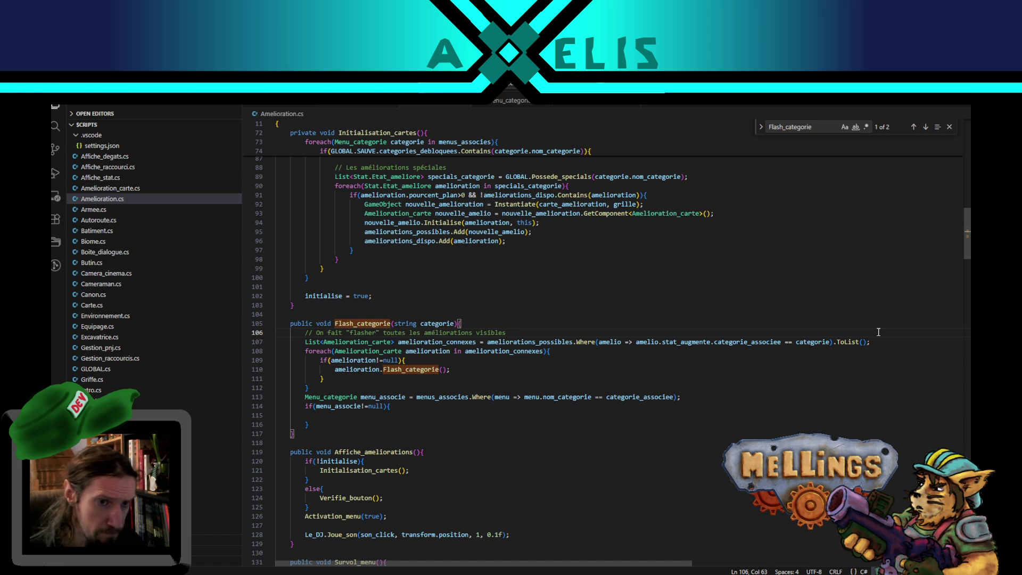
pyautogui.write(' cor')
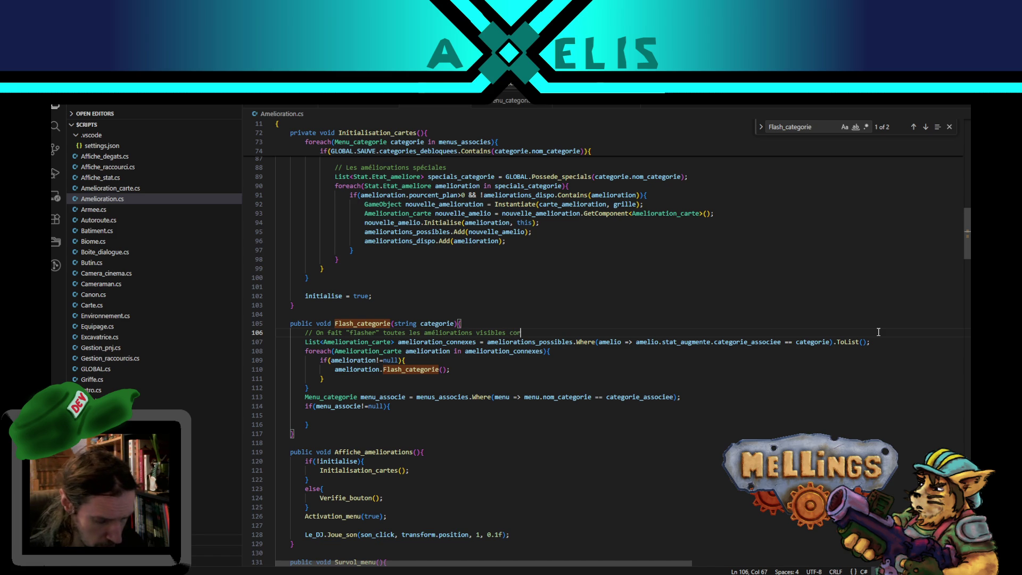
pyautogui.write('respondant à cette catégorie')
pyautogui.press('Down')
pyautogui.press('Down')
pyautogui.press('Down')
pyautogui.press('End')
pyautogui.press('Return')
pyautogui.press('Return')
pyautogui.write("// L'icône de la catégorie elle-même")
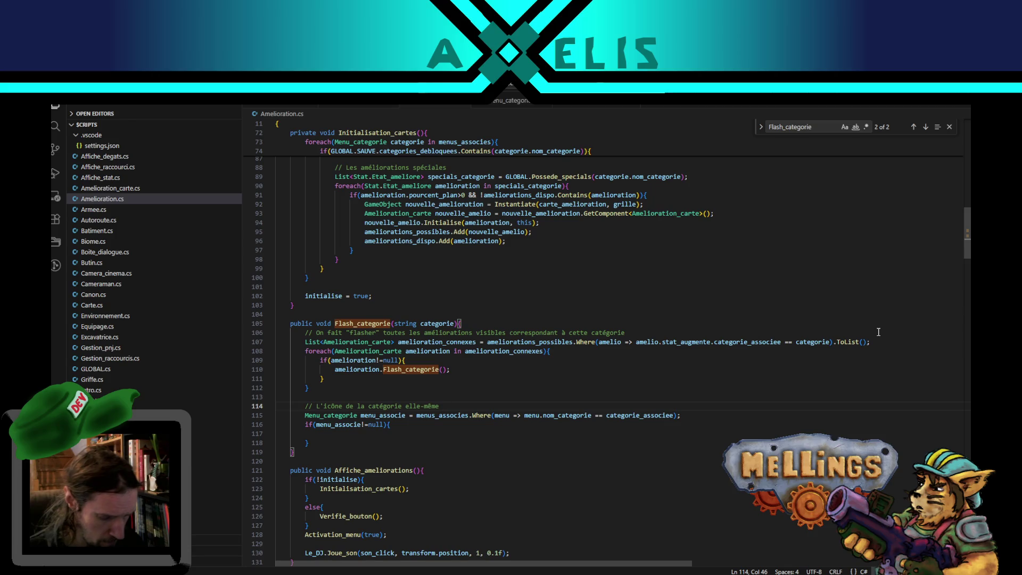
pyautogui.write(' passe en surbrillance')
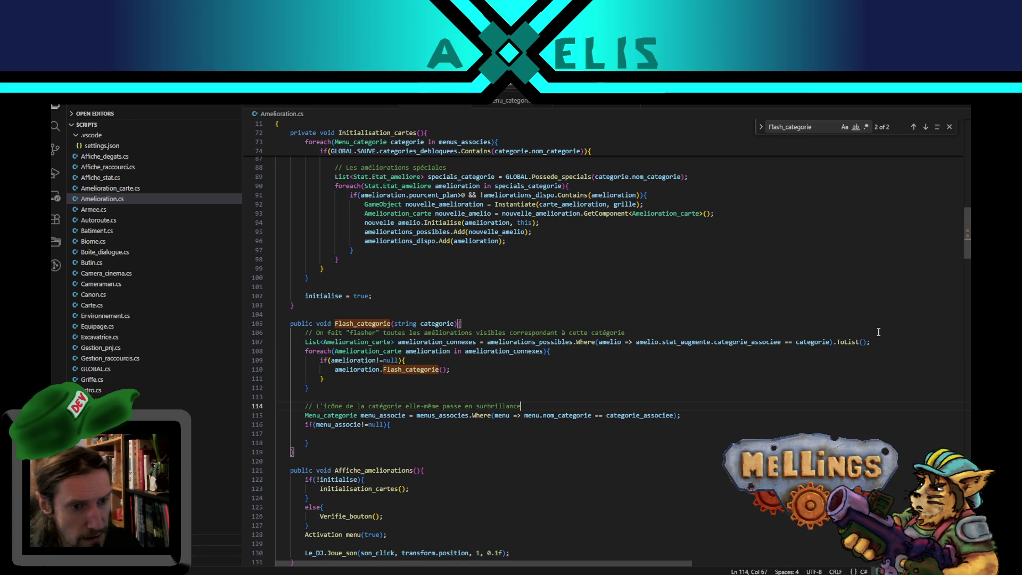
# - Fill the null-check block with the call menu_associe.Flash_carte();
pyautogui.click(349, 434)
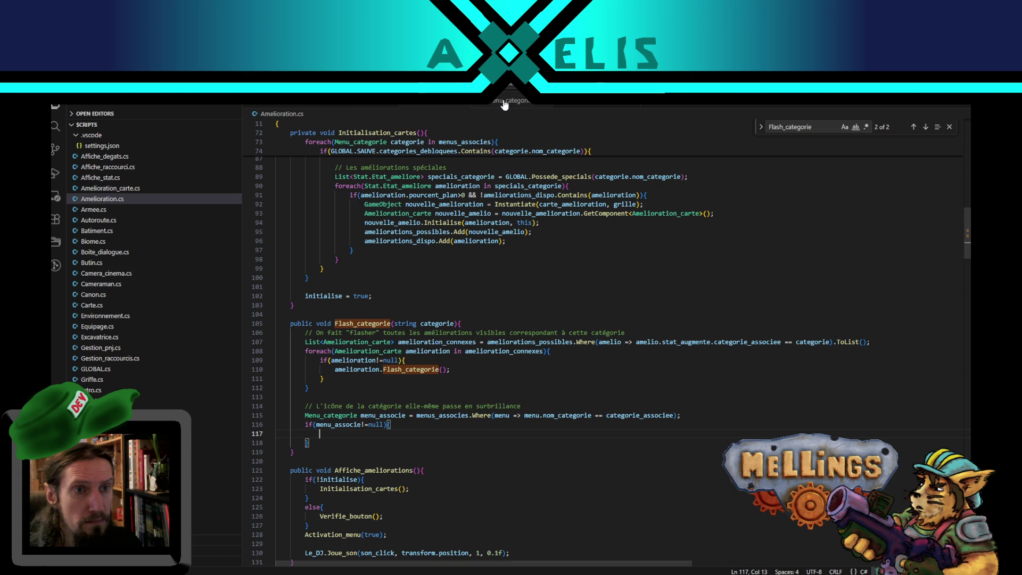
pyautogui.doubleClick(342, 424)
pyautogui.hotkey('ctrl', 'c')
pyautogui.click(378, 430)
pyautogui.hotkey('ctrl', 'v')
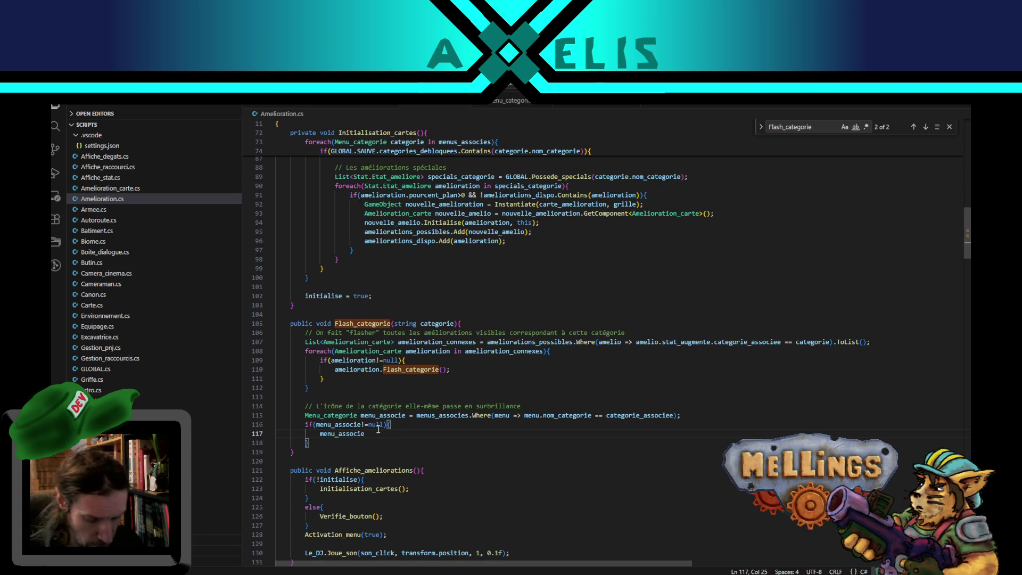
pyautogui.click(496, 106)
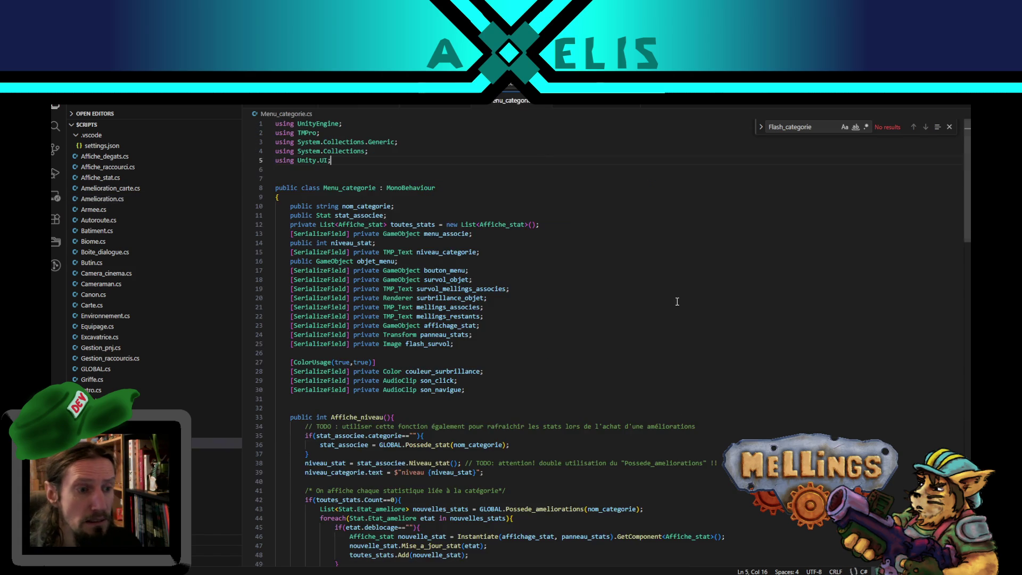
pyautogui.scroll(-5, 676, 296)
pyautogui.scroll(-15, 947, 224)
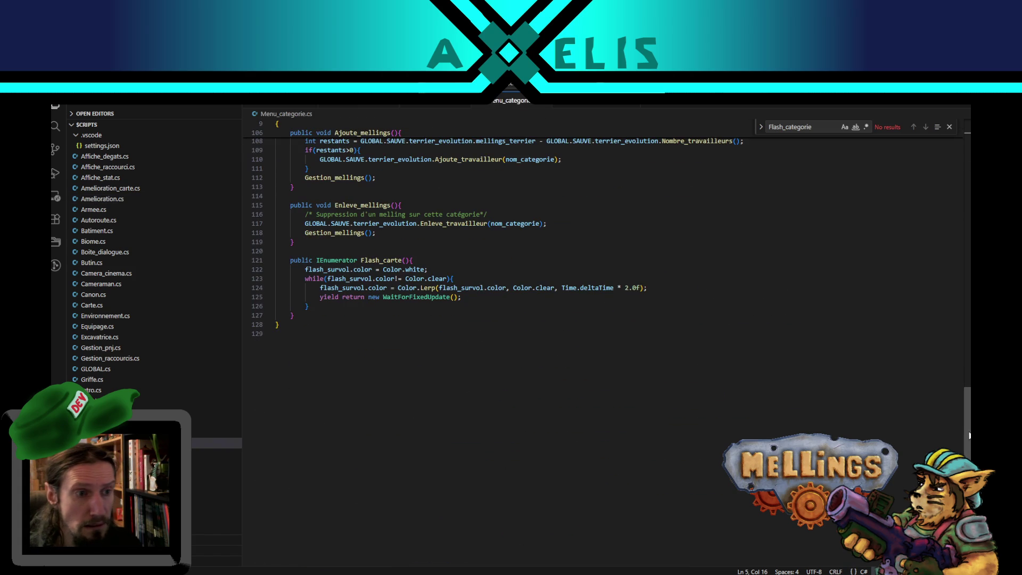
pyautogui.click(393, 261)
pyautogui.click(447, 105)
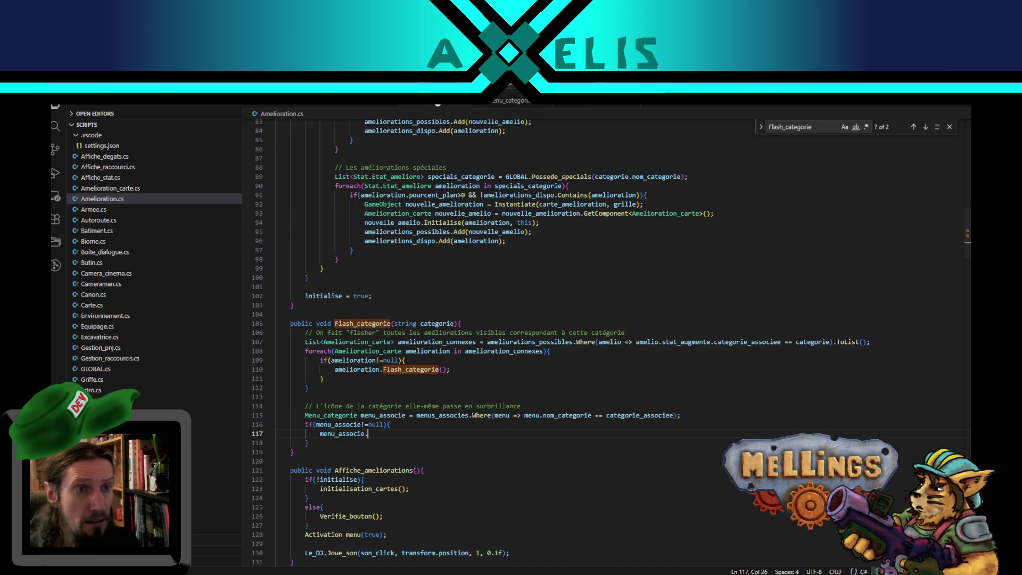
pyautogui.write('.Flash_carte()')
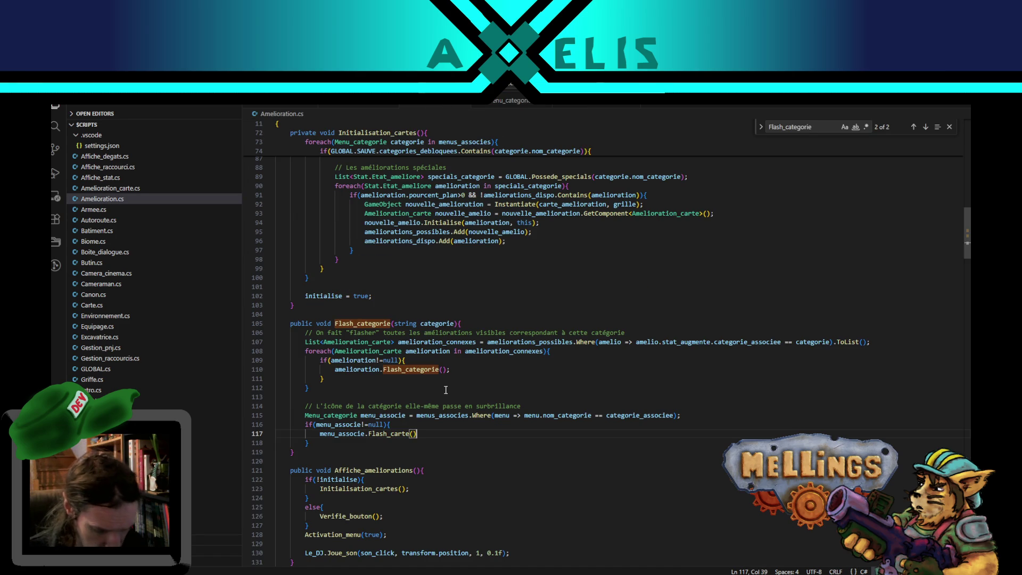
pyautogui.write(';')
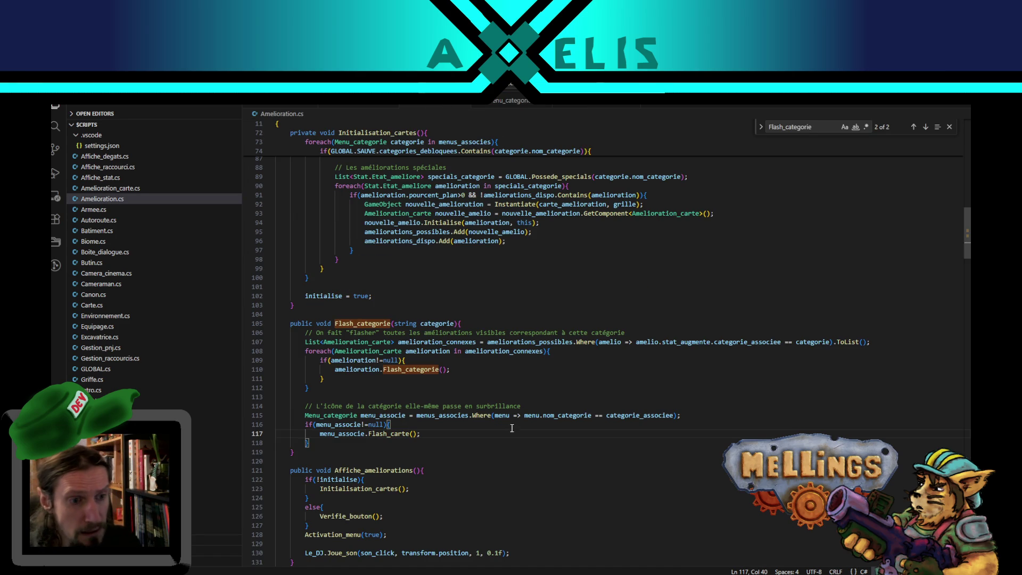
# - Remove the stat_augmente.categorie_associee argument from the Flash_categorie call on line 105 of Amelioration_carte.cs
pyautogui.click(582, 104)
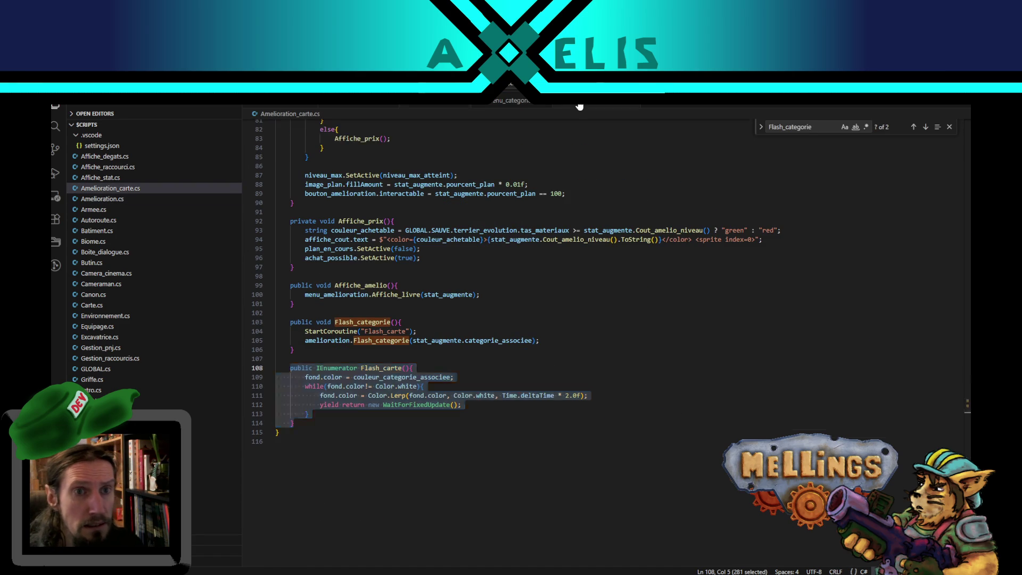
pyautogui.doubleClick(384, 340)
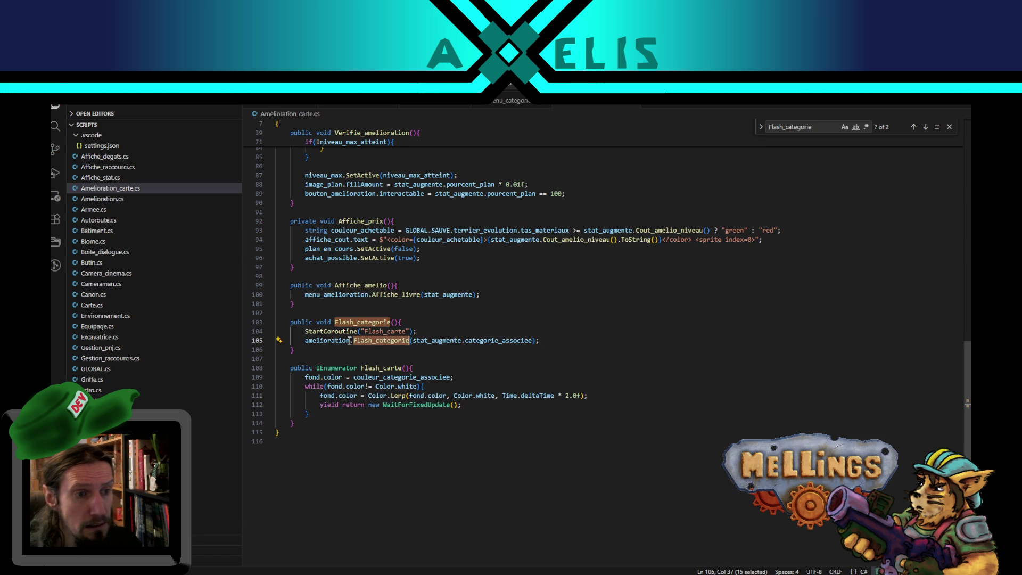
pyautogui.doubleClick(432, 341)
pyautogui.keyDown('shift'); pyautogui.click(532, 341); pyautogui.keyUp('shift')
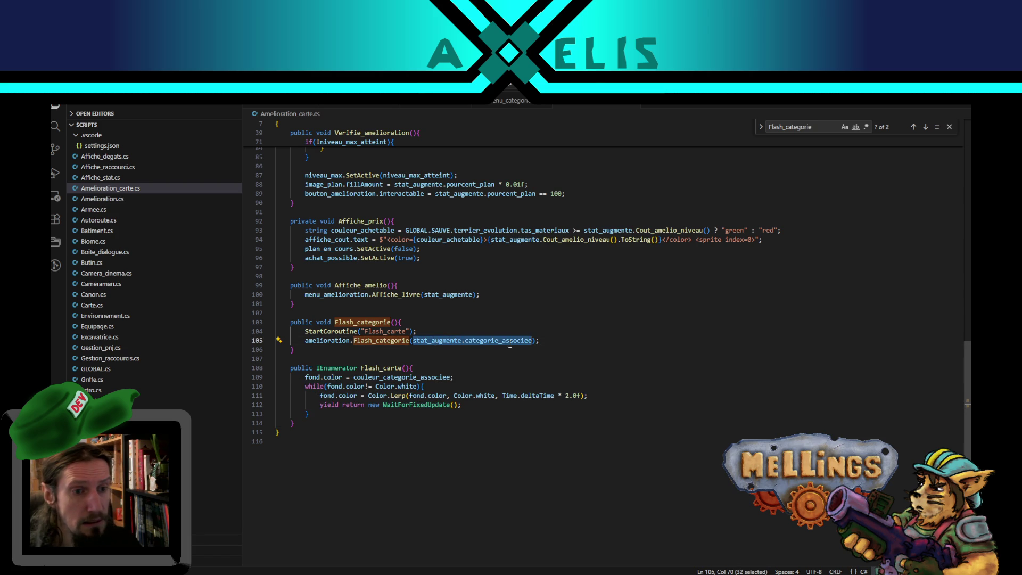
pyautogui.press('BackSpace')
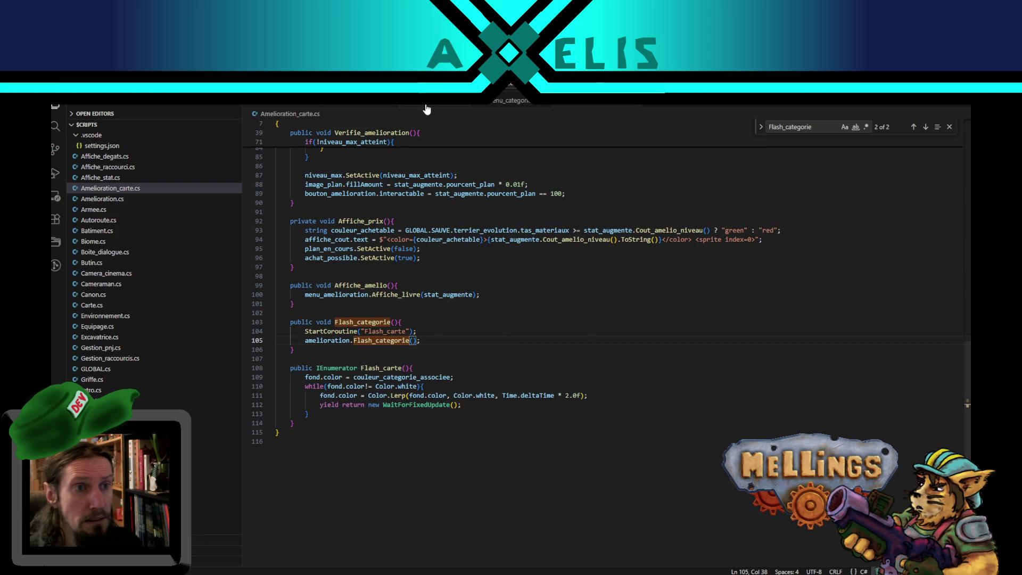
pyautogui.click(426, 105)
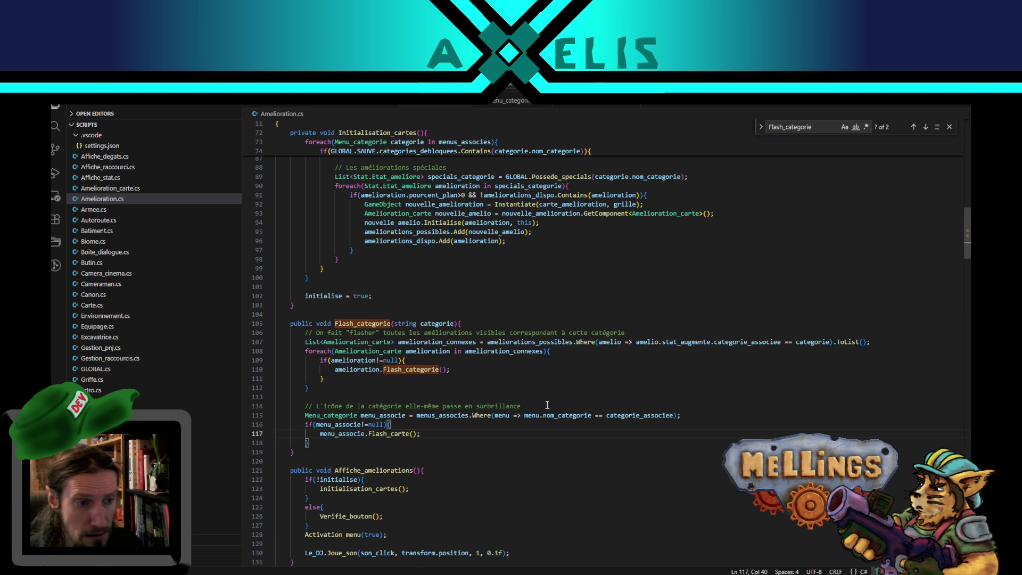
# - Rewrite the line 115 filter as menu => categorie == categorie_associee and check compilation in Unity
pyautogui.doubleClick(443, 323)
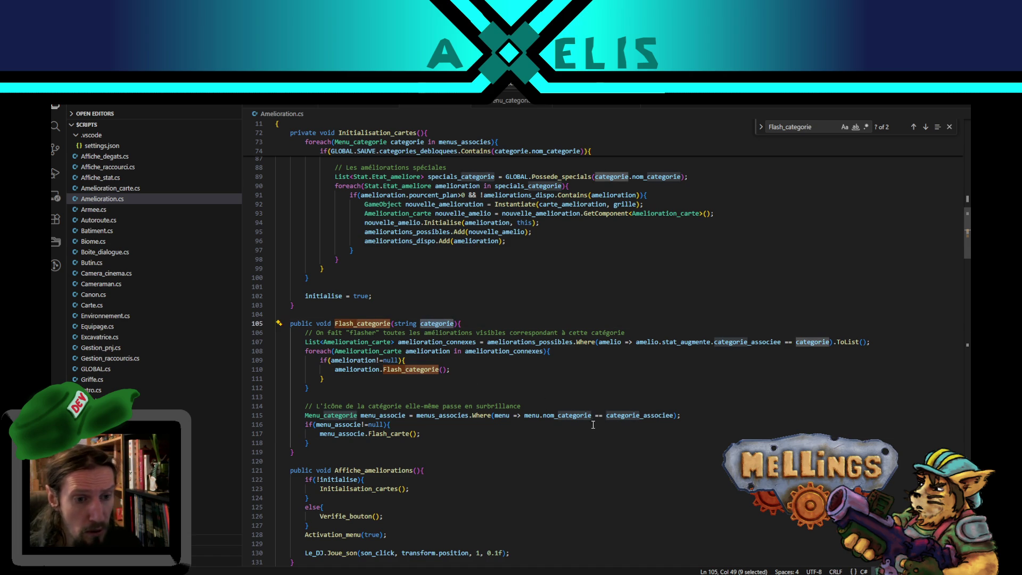
pyautogui.click(541, 418)
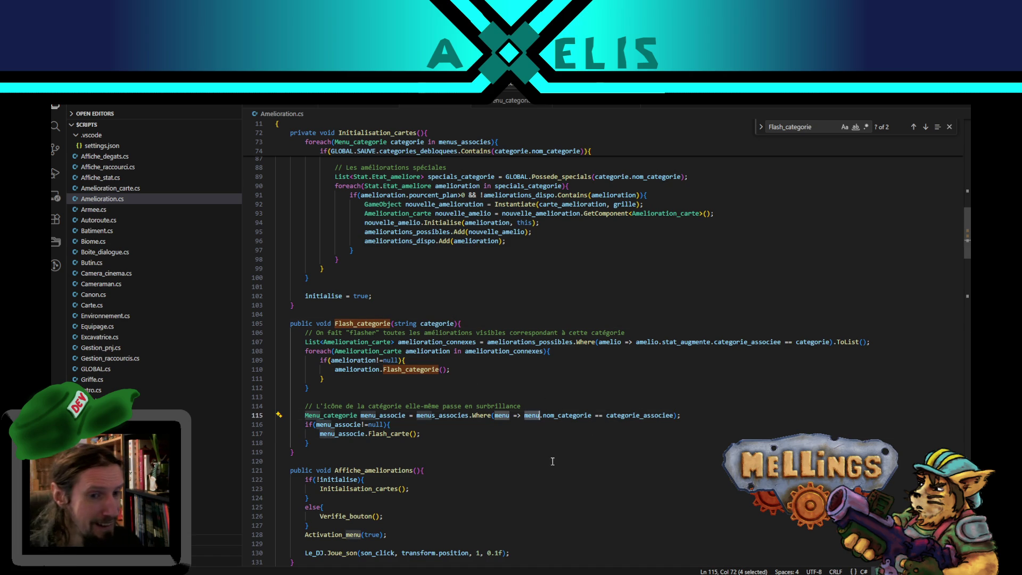
pyautogui.press('BackSpace')
pyautogui.press('BackSpace')
pyautogui.press('BackSpace')
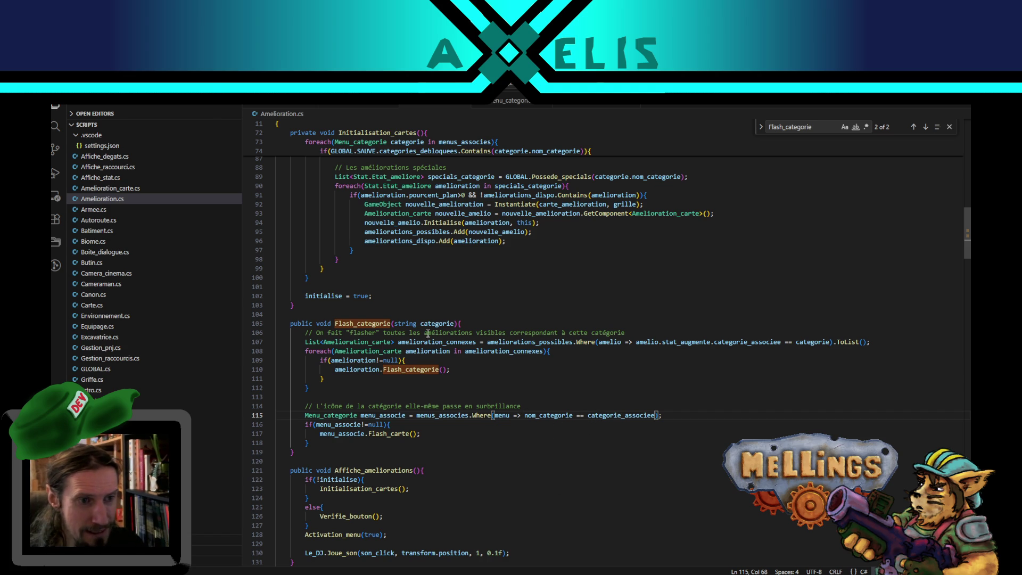
pyautogui.doubleClick(535, 415)
pyautogui.write('categorie')
pyautogui.click(433, 322)
pyautogui.doubleClick(432, 321)
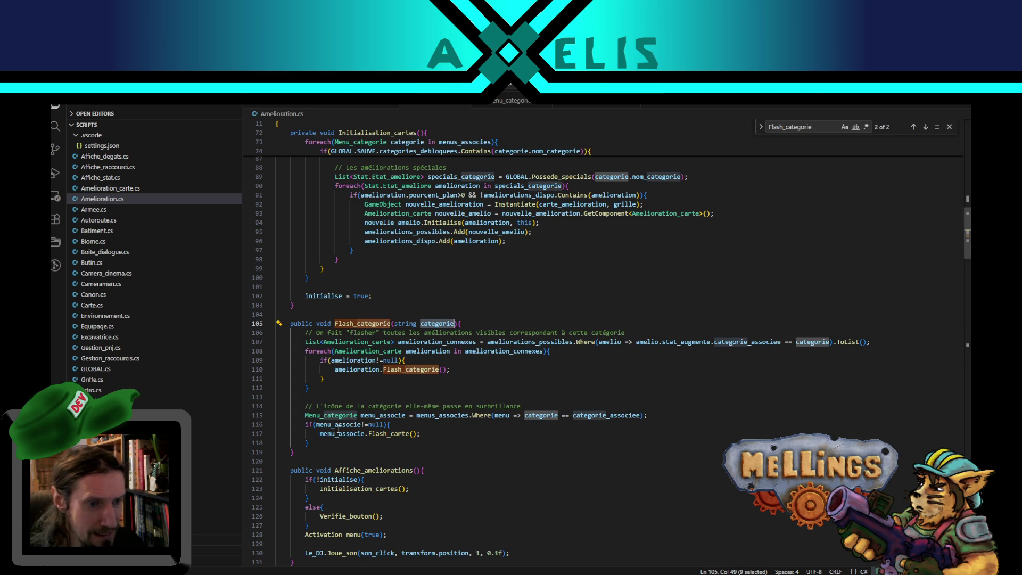
pyautogui.click(497, 443)
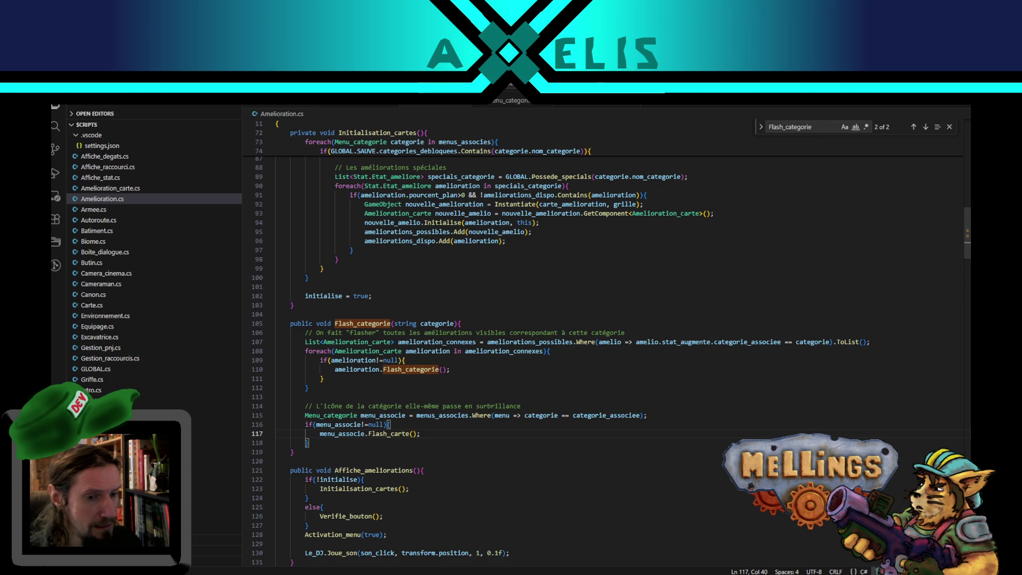
pyautogui.click(469, 538)
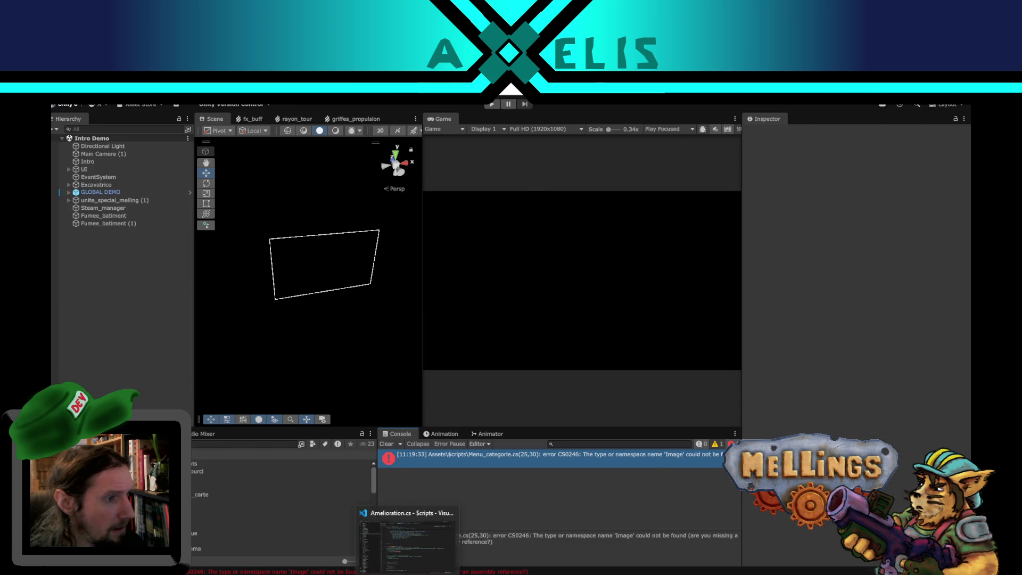
# - Return to Amelioration.cs in Visual Studio Code with the caret after the loop's closing brace
pyautogui.click(409, 535)
pyautogui.click(348, 390)
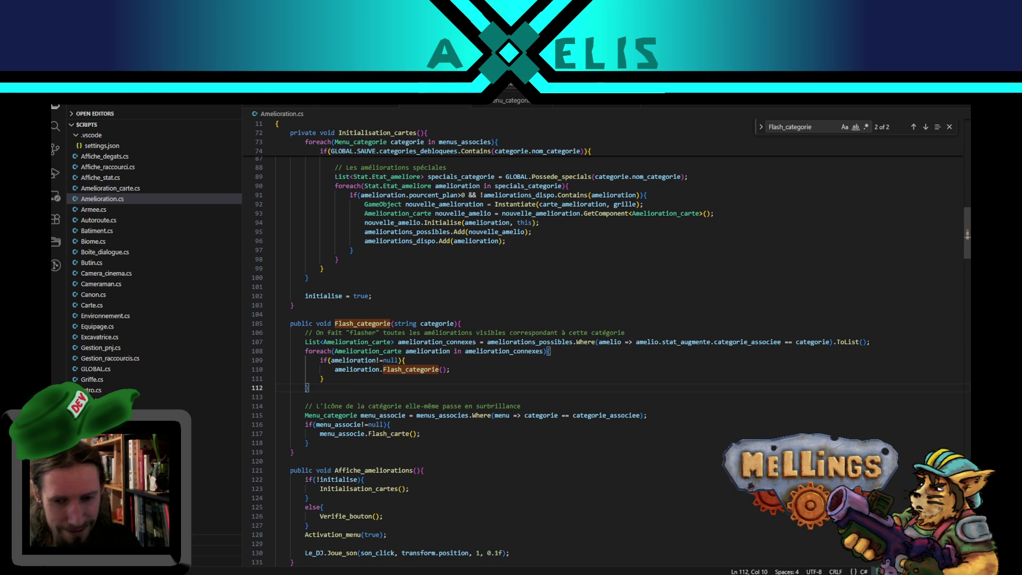
# - Browse the system calendar between January and February, then return to line 117 of the code
pyautogui.press('super+alt+d')
pyautogui.press('pagedown')
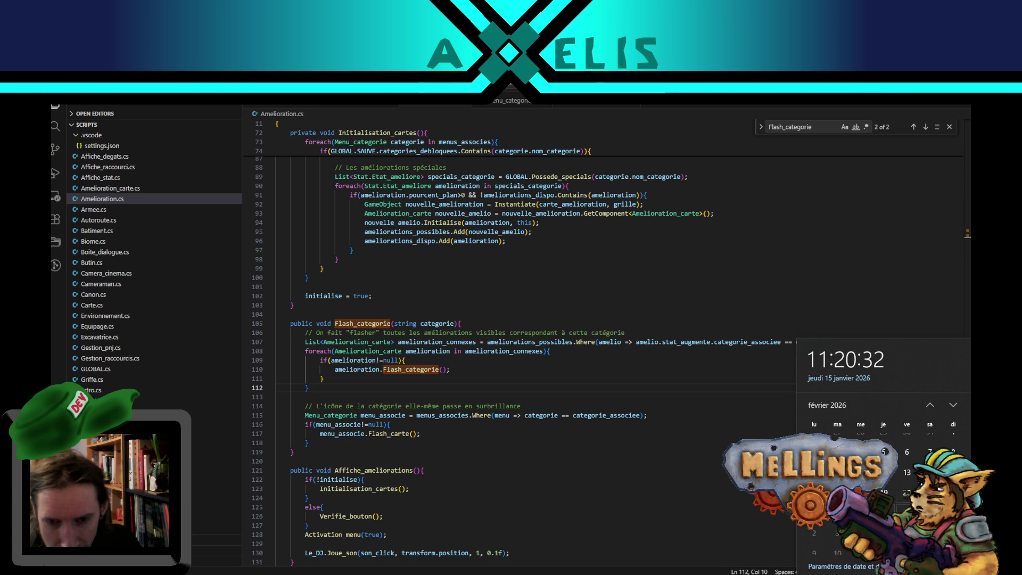
pyautogui.click(928, 408)
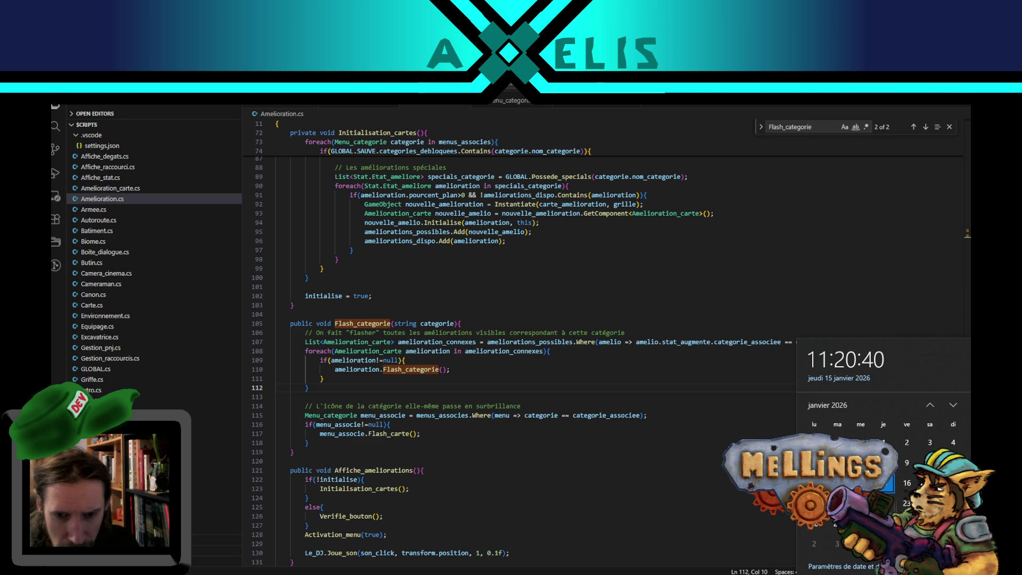
pyautogui.click(951, 404)
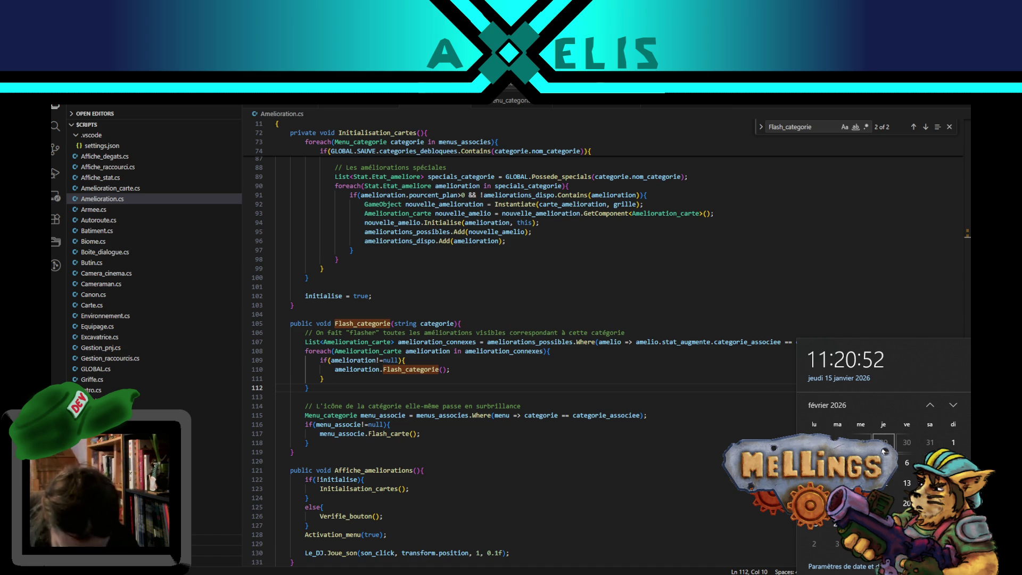
pyautogui.click(429, 433)
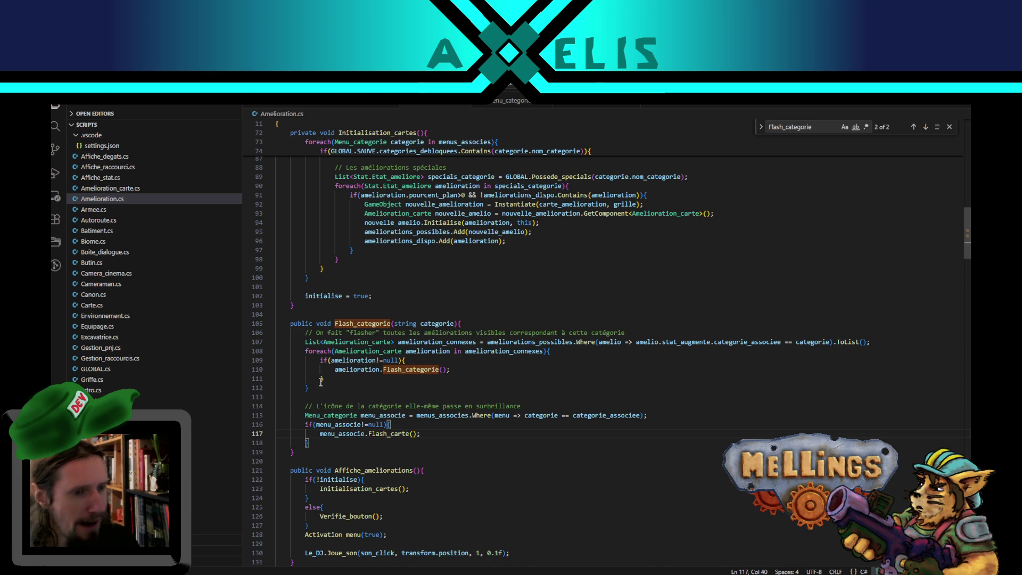
pyautogui.moveTo(318, 388); pyautogui.dragTo(306, 343)
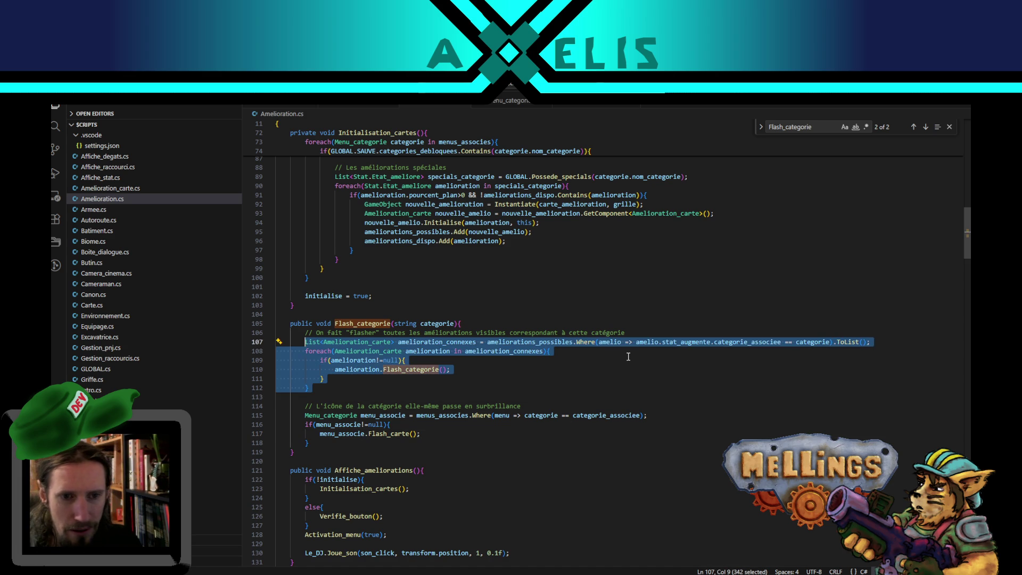
pyautogui.doubleClick(346, 434)
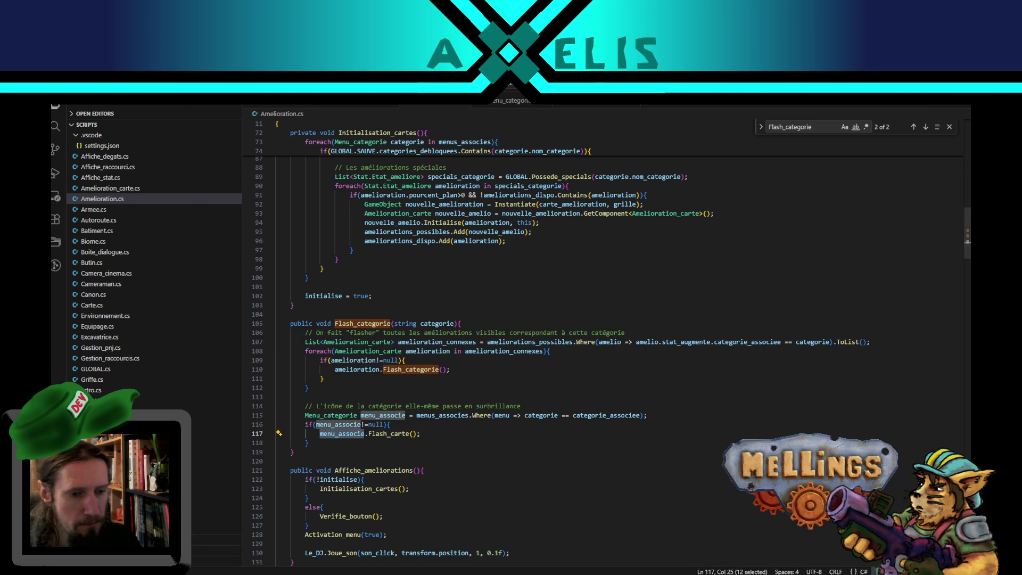
pyautogui.hotkey('alt', 'Tab')
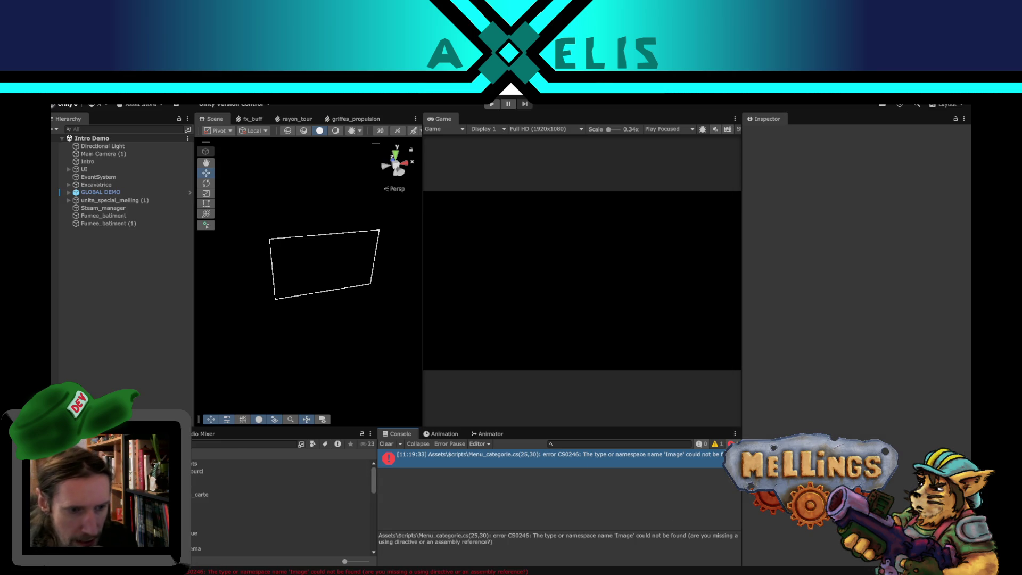
pyautogui.hotkey('alt', 'Tab')
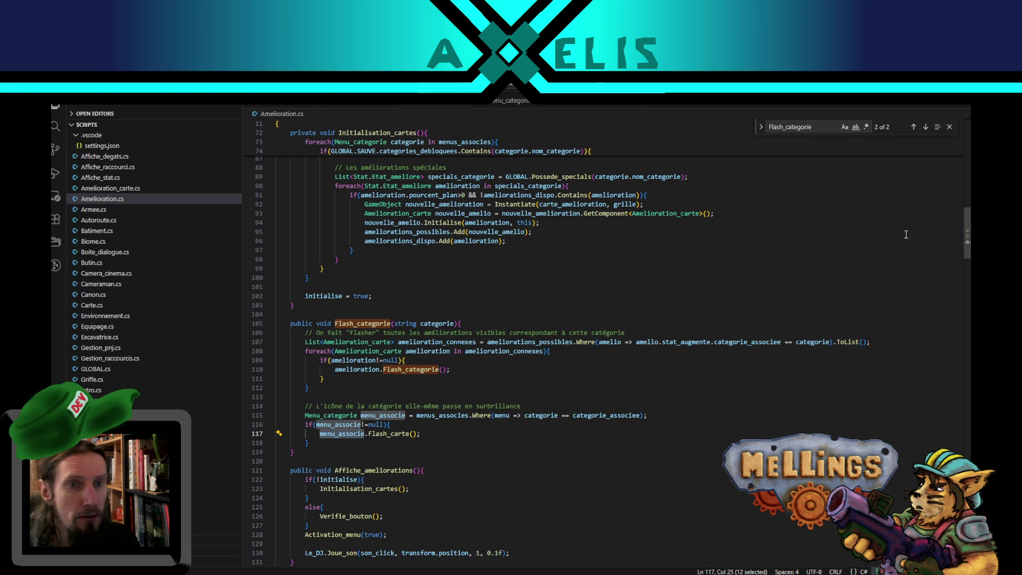
pyautogui.moveTo(967, 234); pyautogui.dragTo(967, 138)
# - Locate the unresolved Image type on line 25 of Menu_categorie.cs
pyautogui.click(355, 203)
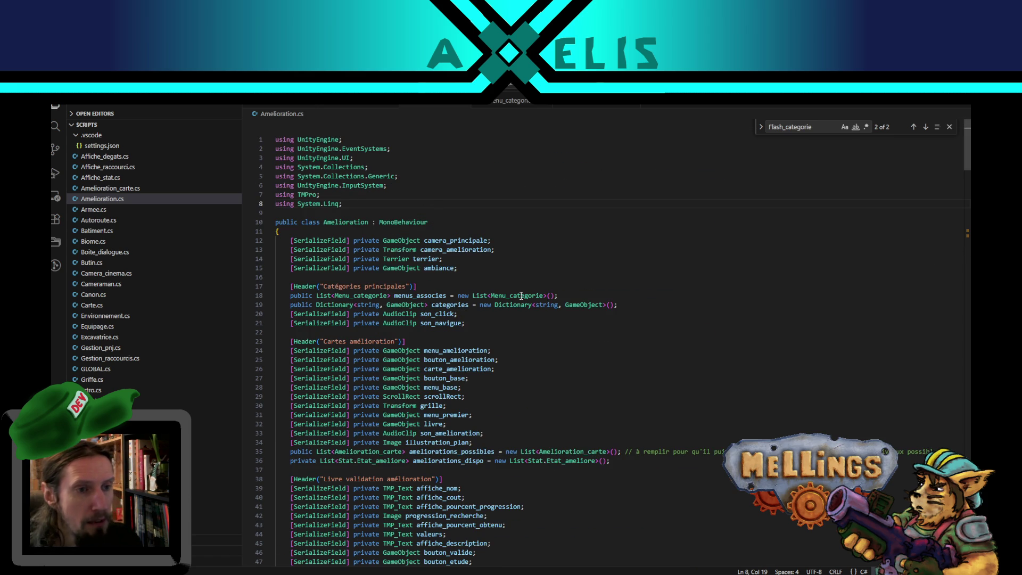
pyautogui.click(516, 111)
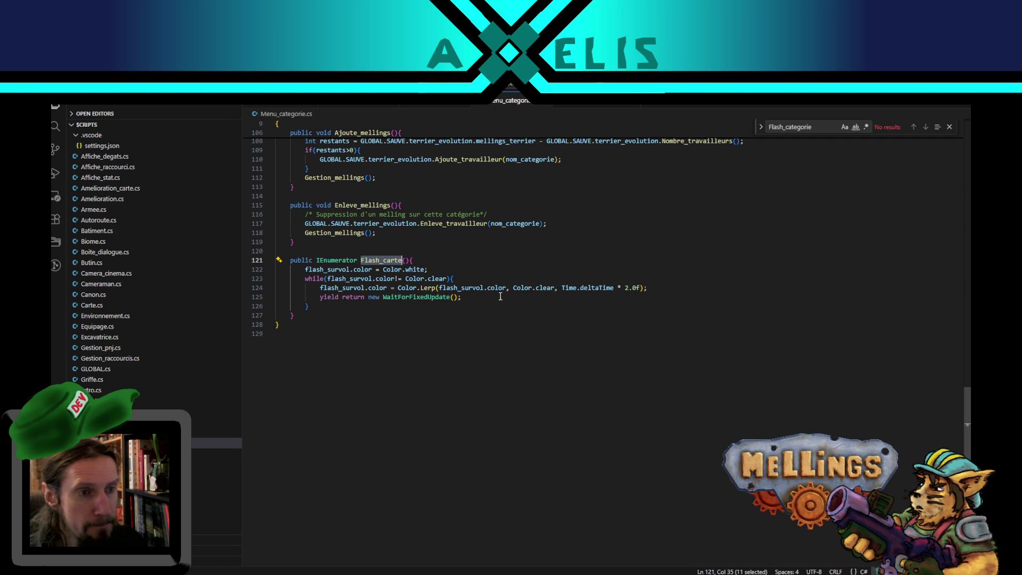
pyautogui.scroll(10, 443, 291)
pyautogui.scroll(10, 585, 341)
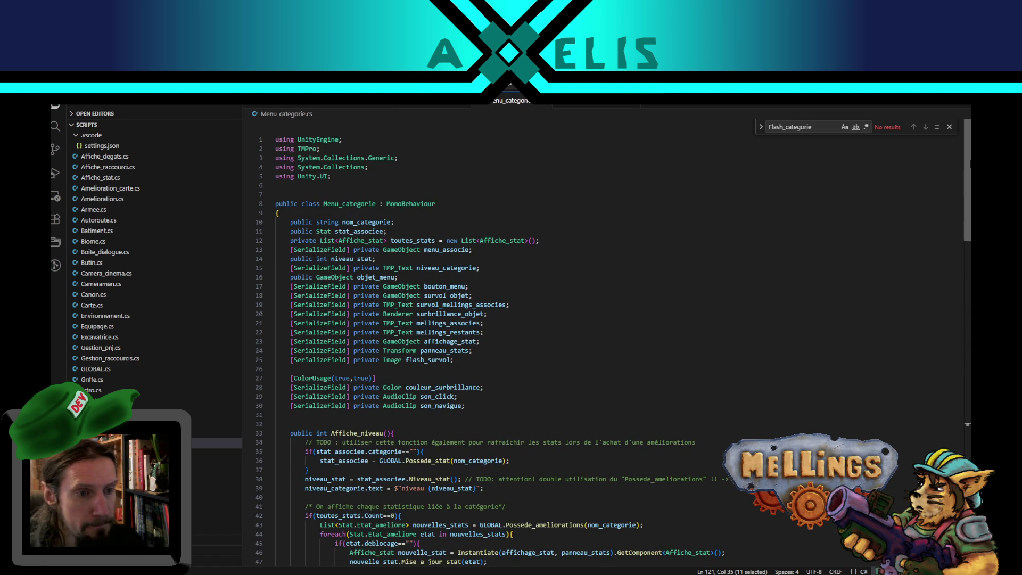
pyautogui.doubleClick(391, 360)
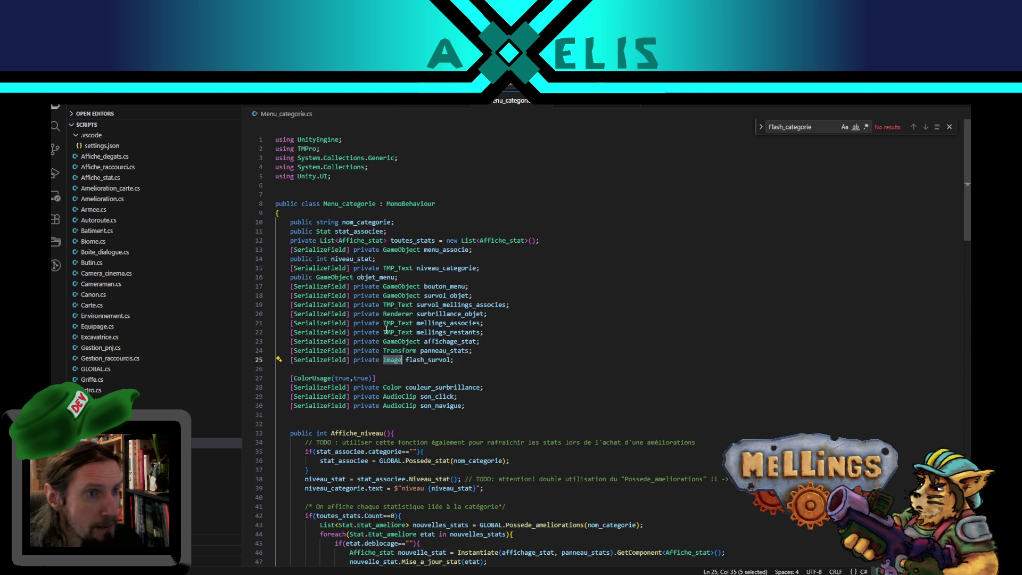
# - Replace 'using Unity.UI;' with 'using UnityEngine.UI;' copied from Amelioration.cs, and recompile in Unity
pyautogui.hotkey('ctrl', 'Tab')
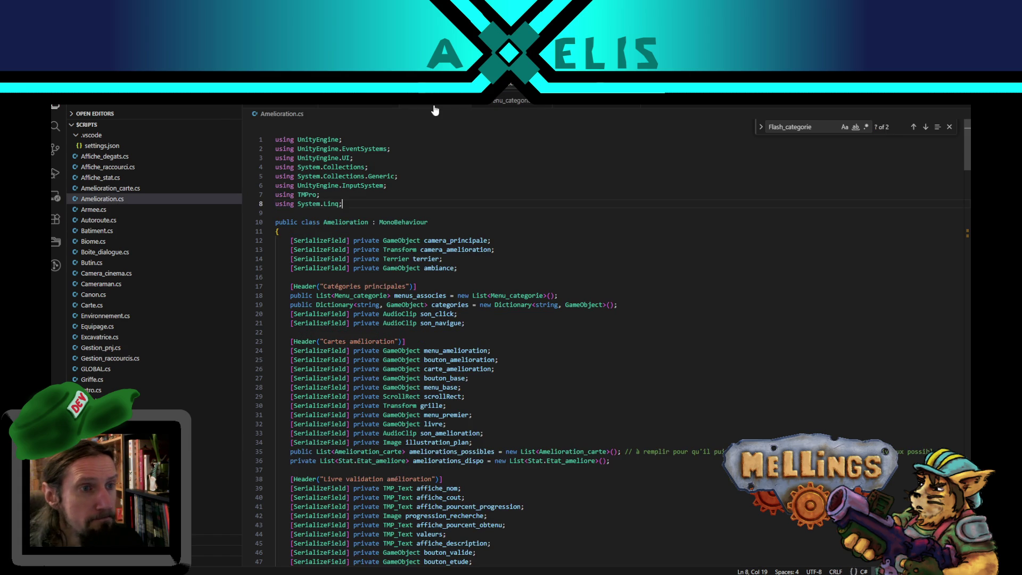
pyautogui.moveTo(355, 158)
pyautogui.mouseDown()
pyautogui.moveTo(206, 152)
pyautogui.moveTo(194, 165)
pyautogui.mouseUp()
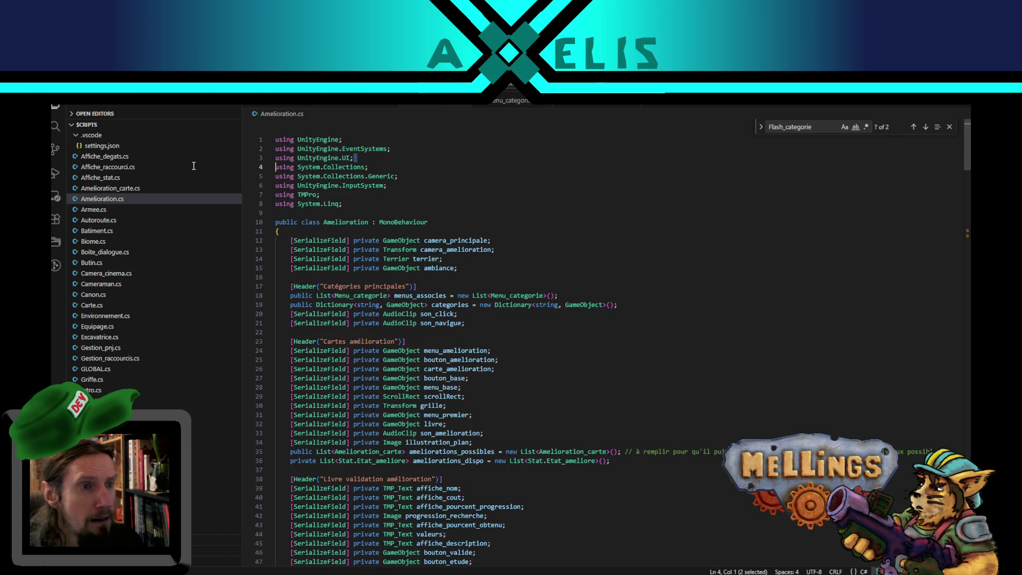
pyautogui.click(477, 110)
pyautogui.moveTo(341, 176); pyautogui.dragTo(275, 178)
pyautogui.write('using UnityEngine.UI;')
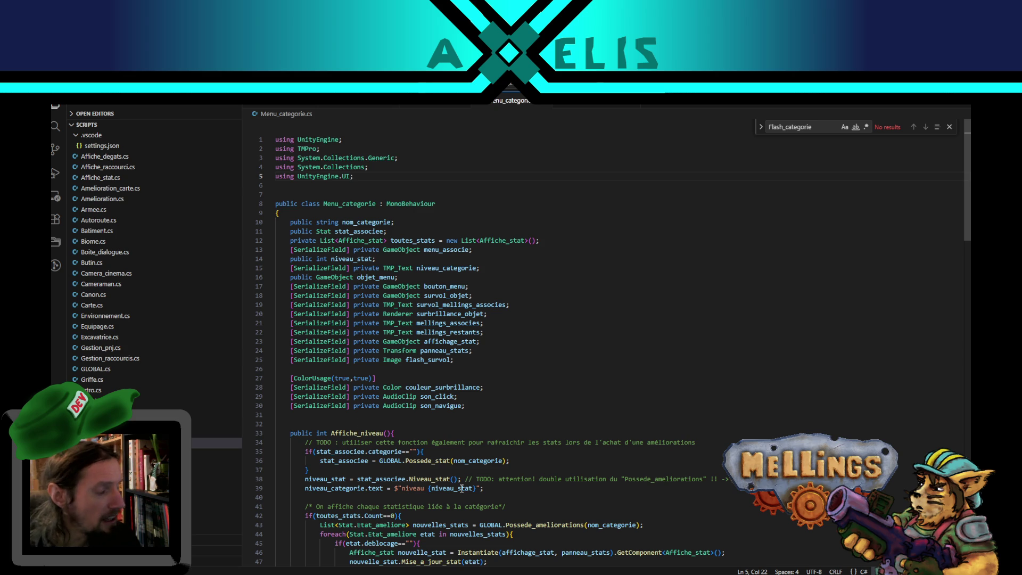
pyautogui.hotkey('alt', 'Tab')
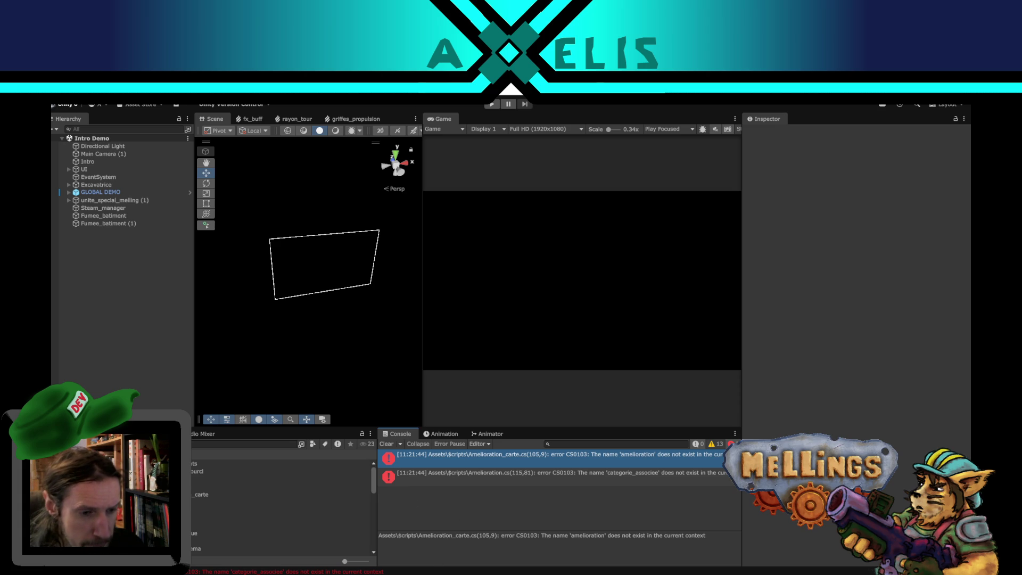
# - Jump from the Unity console error to line 105 of Amelioration_carte.cs and select 'amelioration'
pyautogui.doubleClick(475, 461)
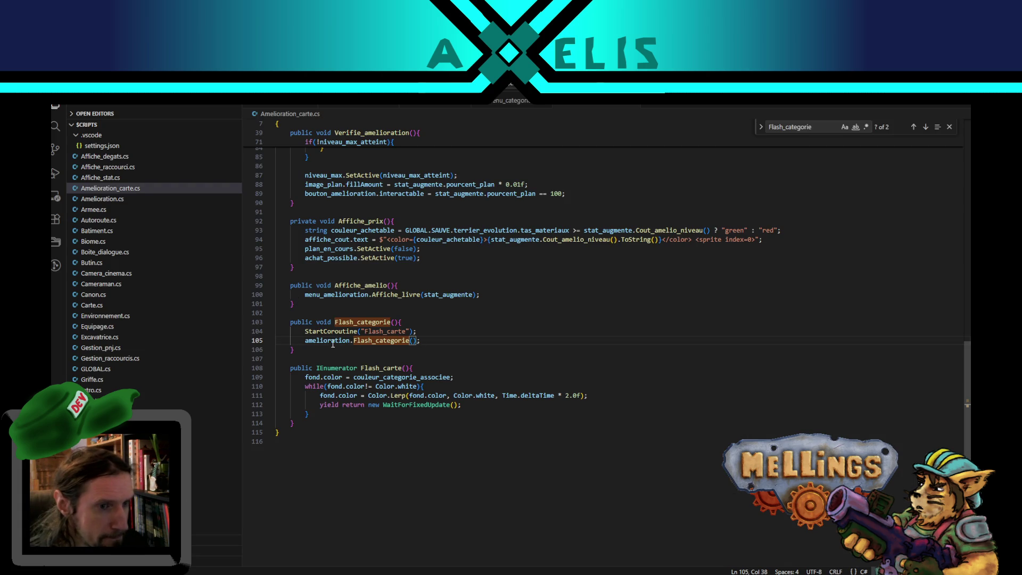
pyautogui.click(331, 340)
pyautogui.doubleClick(331, 341)
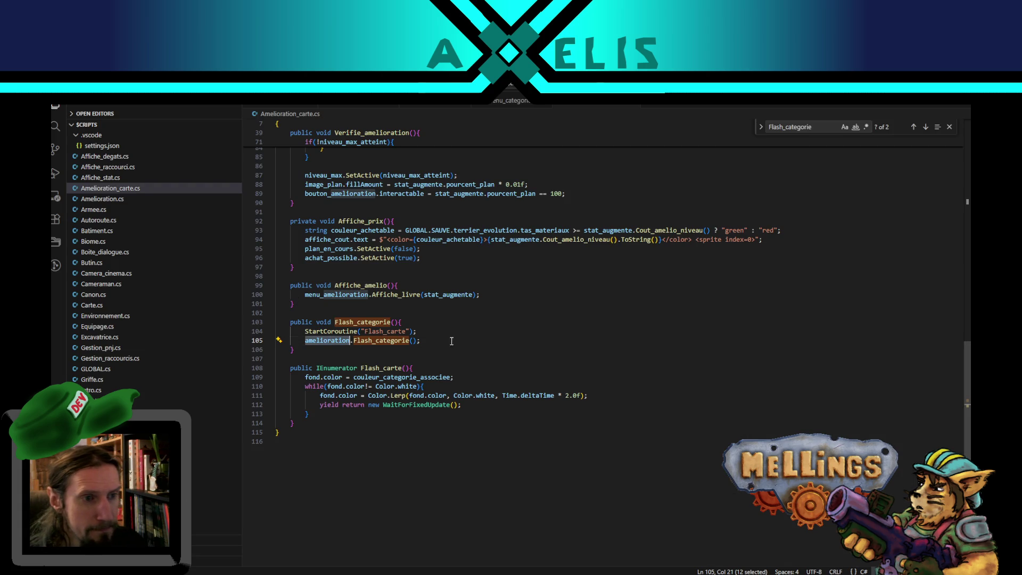
pyautogui.moveTo(967, 409); pyautogui.dragTo(966, 187)
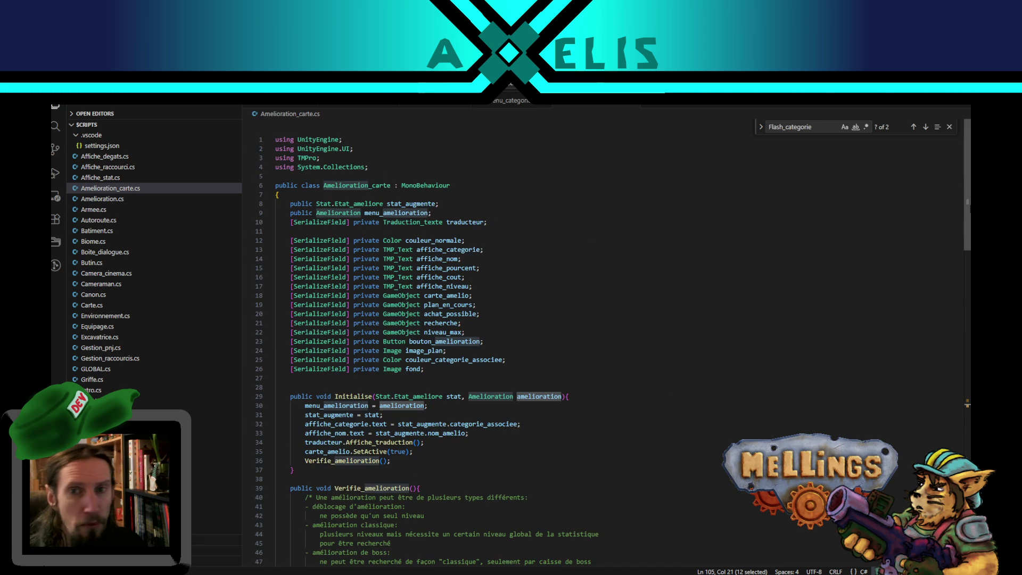
pyautogui.moveTo(967, 183); pyautogui.dragTo(944, 415)
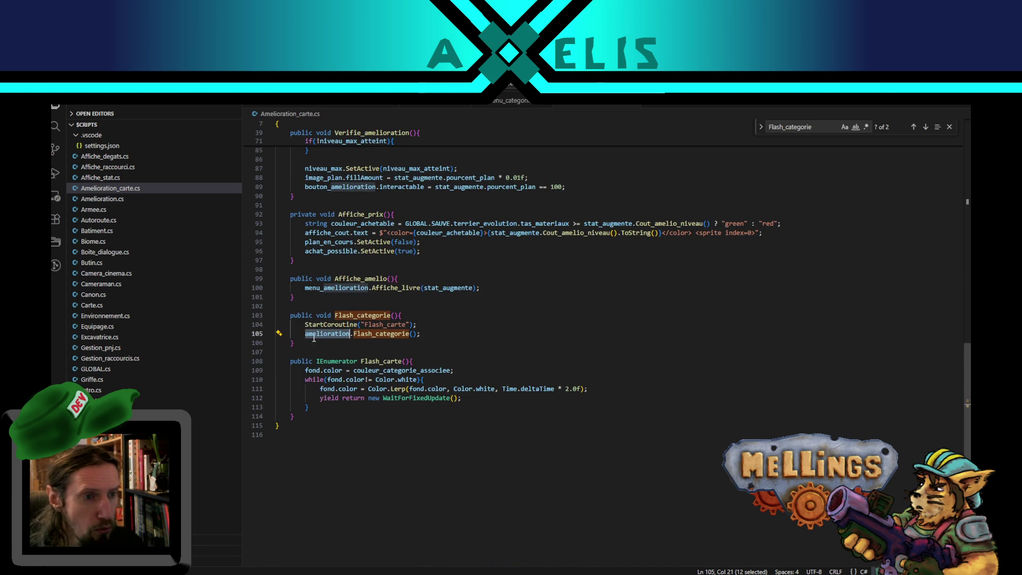
# - Replace amelioration with menu_amelioration on line 105, add ';', and recompile in Unity
pyautogui.doubleClick(347, 287)
pyautogui.hotkey('ctrl', 'c')
pyautogui.doubleClick(333, 334)
pyautogui.hotkey('ctrl', 'v')
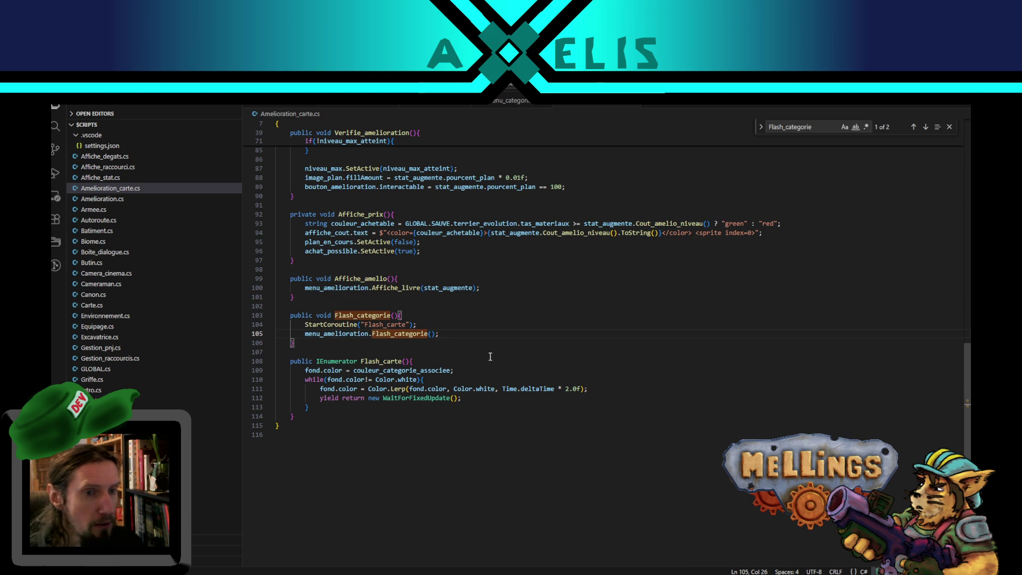
pyautogui.click(449, 337)
pyautogui.write(';')
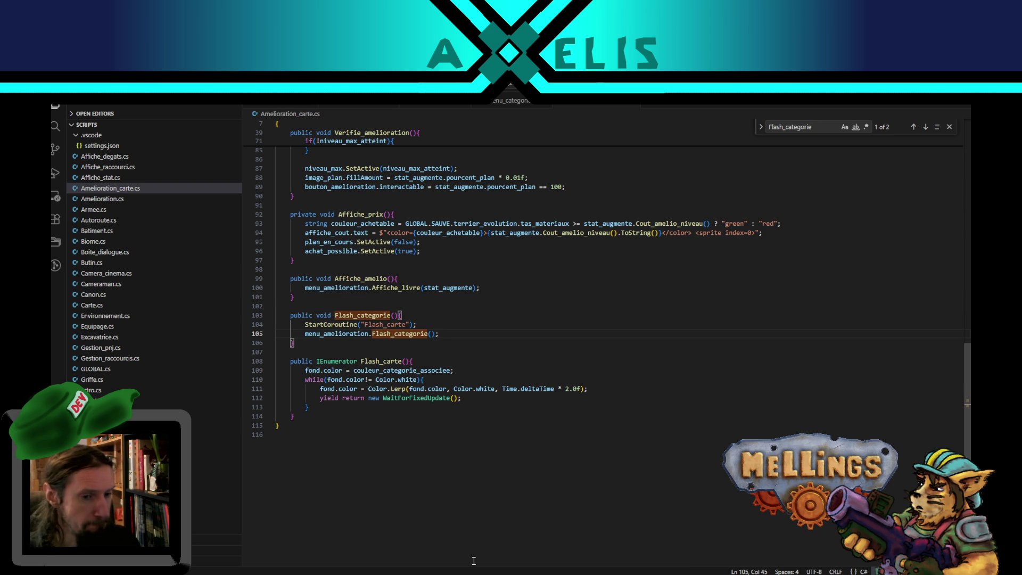
pyautogui.moveTo(479, 572)
pyautogui.click(479, 543)
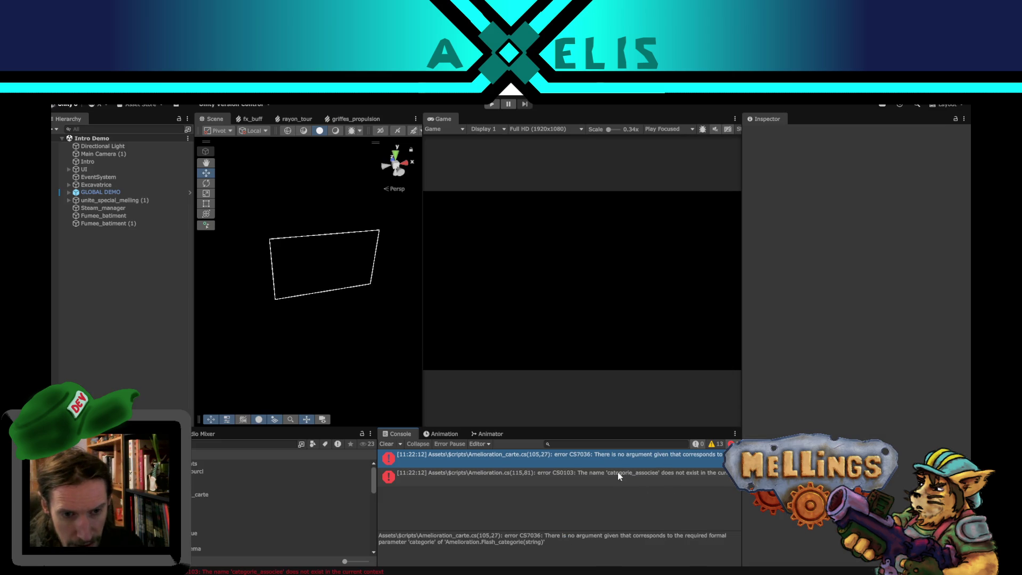
# - Review the fields declared in Menu_categorie.cs
pyautogui.hotkey('alt', 'Tab')
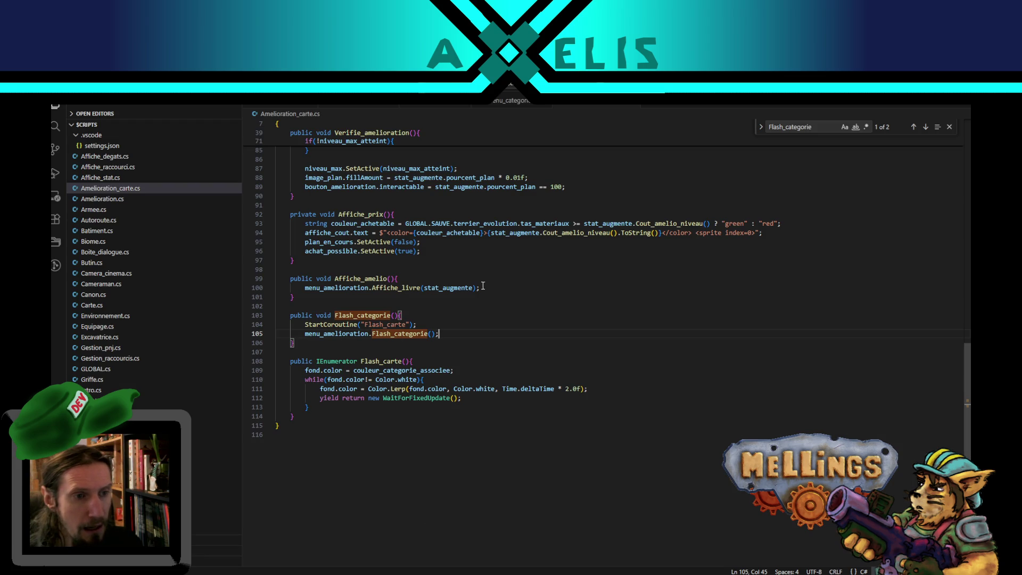
pyautogui.click(512, 101)
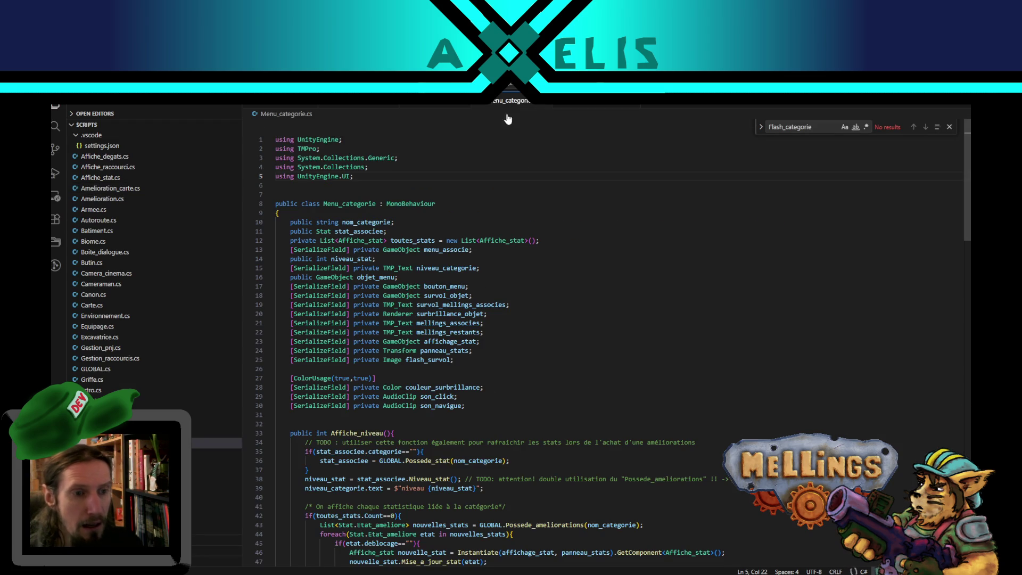
pyautogui.scroll(-15, 586, 433)
pyautogui.scroll(-10, 498, 433)
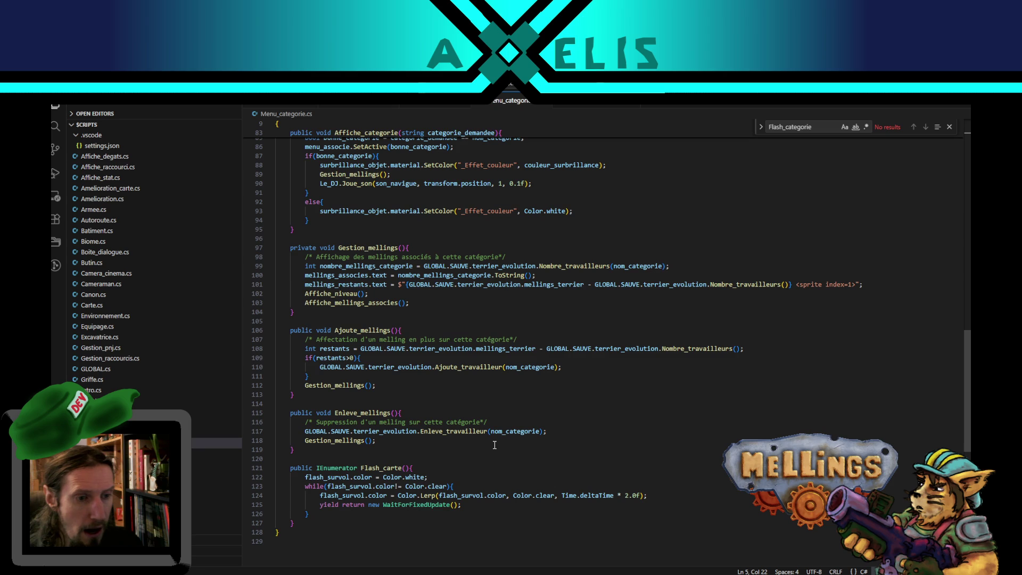
pyautogui.scroll(13, 471, 440)
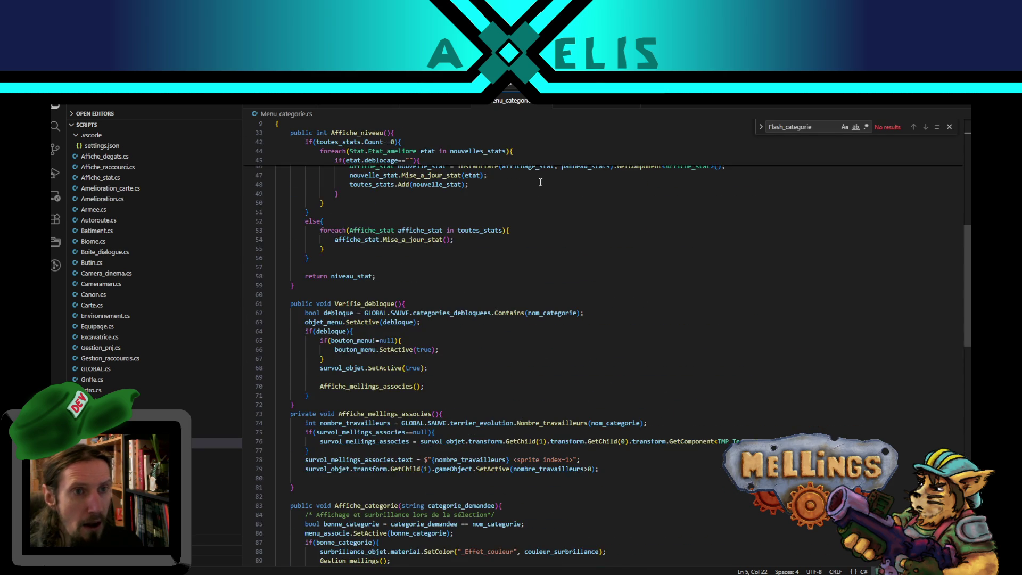
# - Look up Flash_categorie's definition in Amelioration.cs to check its string categorie parameter
pyautogui.click(430, 110)
pyautogui.scroll(-20, 479, 319)
pyautogui.click(440, 334)
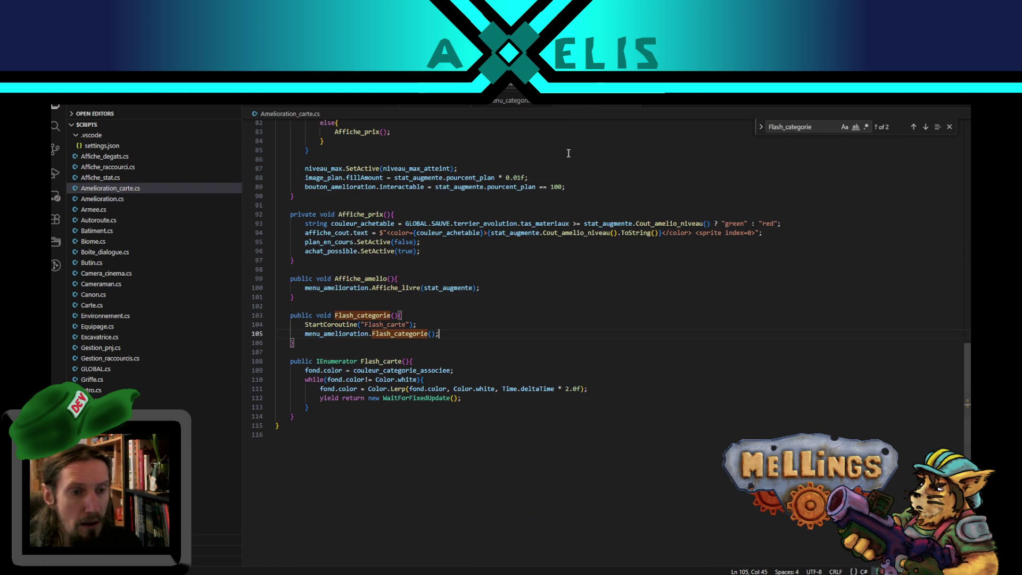
pyautogui.doubleClick(405, 334)
pyautogui.hotkey('ctrl', 'f')
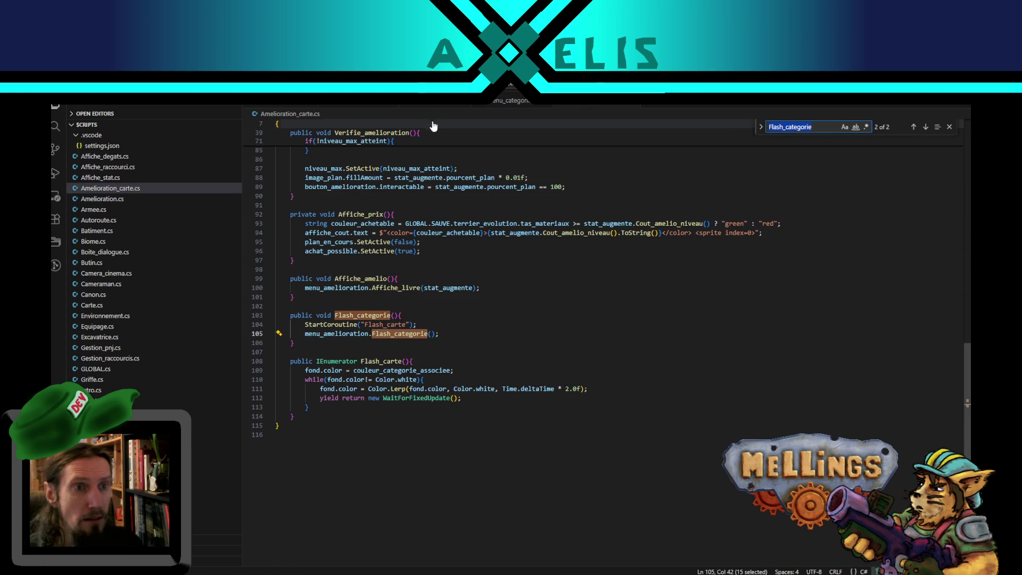
pyautogui.click(431, 106)
pyautogui.click(930, 133)
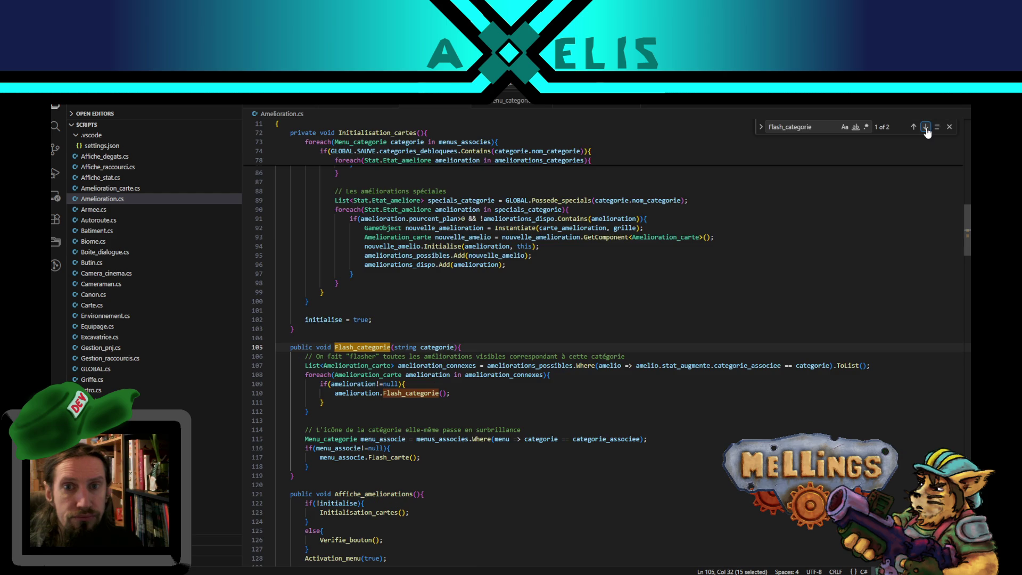
# - Start typing 'categor' as the argument of Flash_categorie on line 105 of Amelioration_carte.cs
pyautogui.click(605, 112)
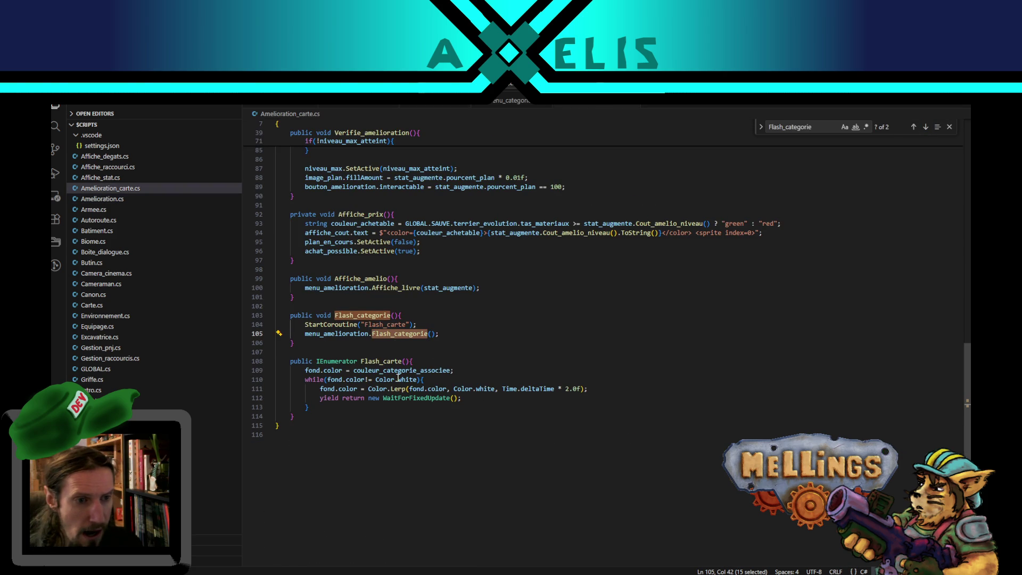
pyautogui.click(401, 369)
pyautogui.click(432, 333)
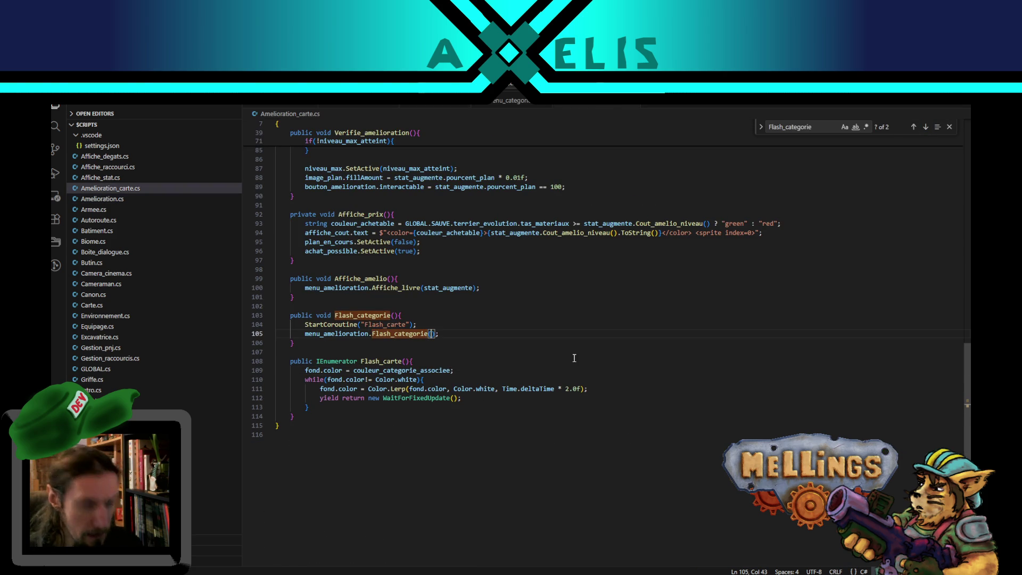
pyautogui.write('categor')
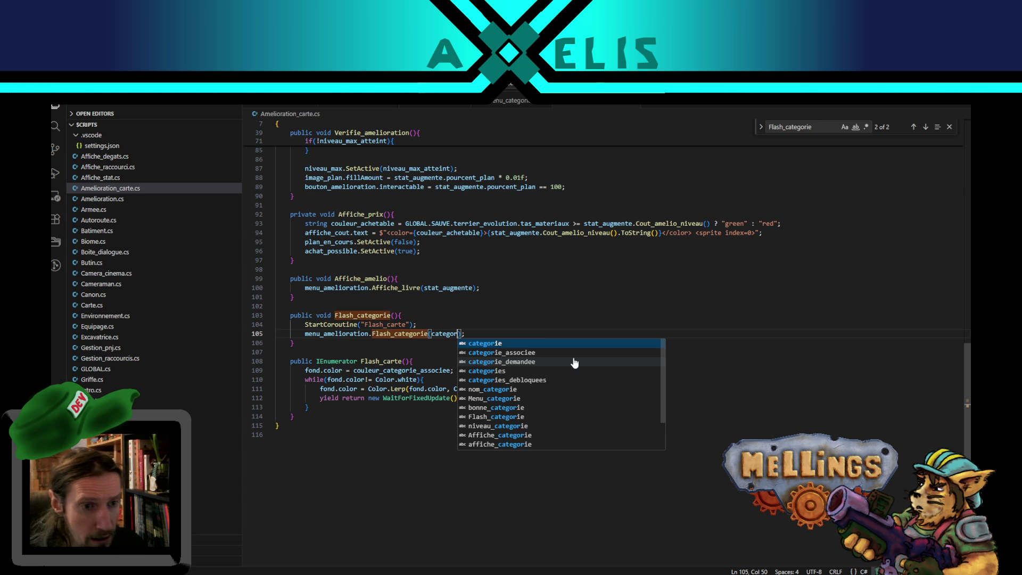
# - Complete the argument as categorie_associee and check the result in Unity
pyautogui.click(537, 353)
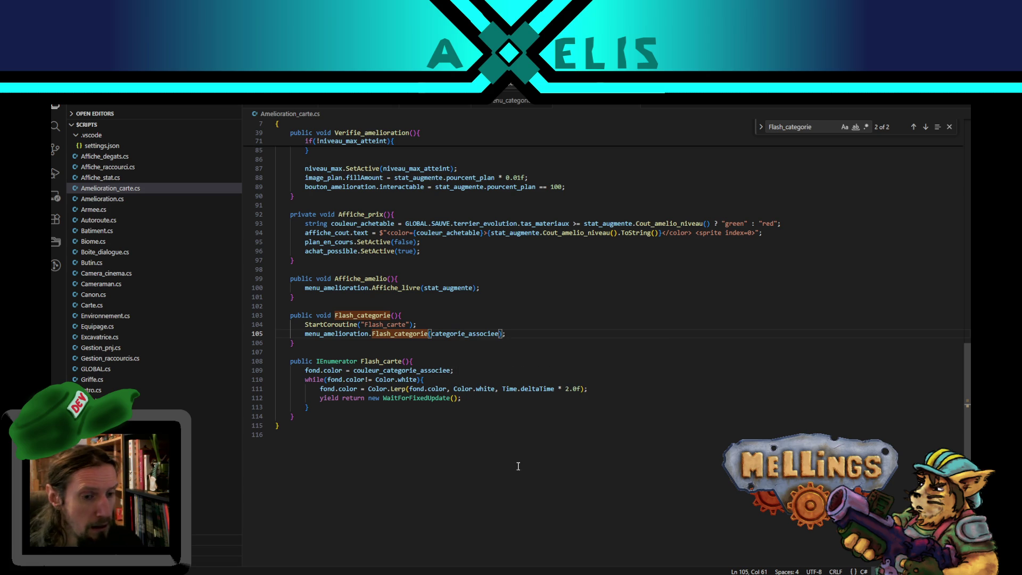
pyautogui.hotkey('alt', 'Tab')
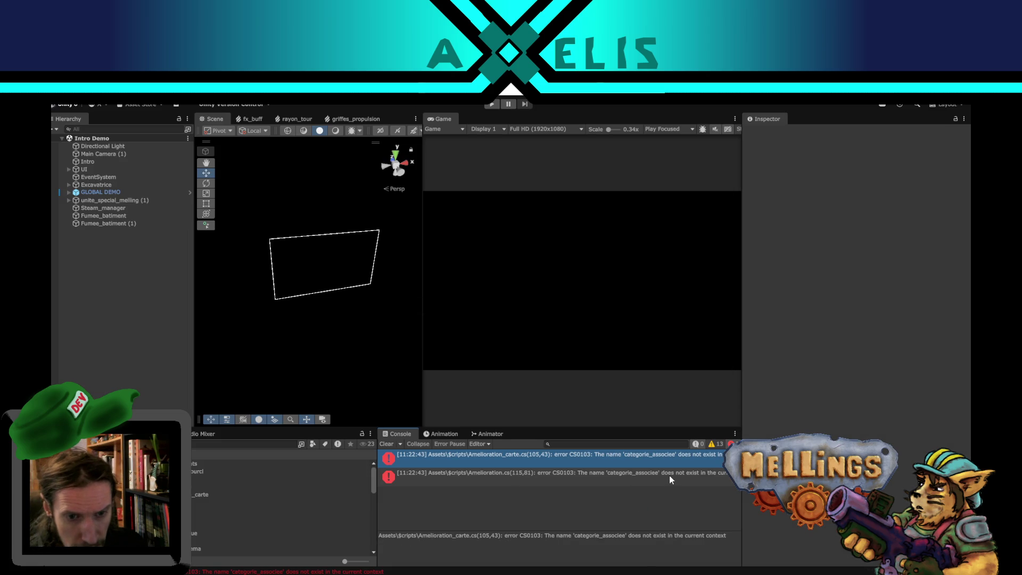
pyautogui.hotkey('alt', 'Tab')
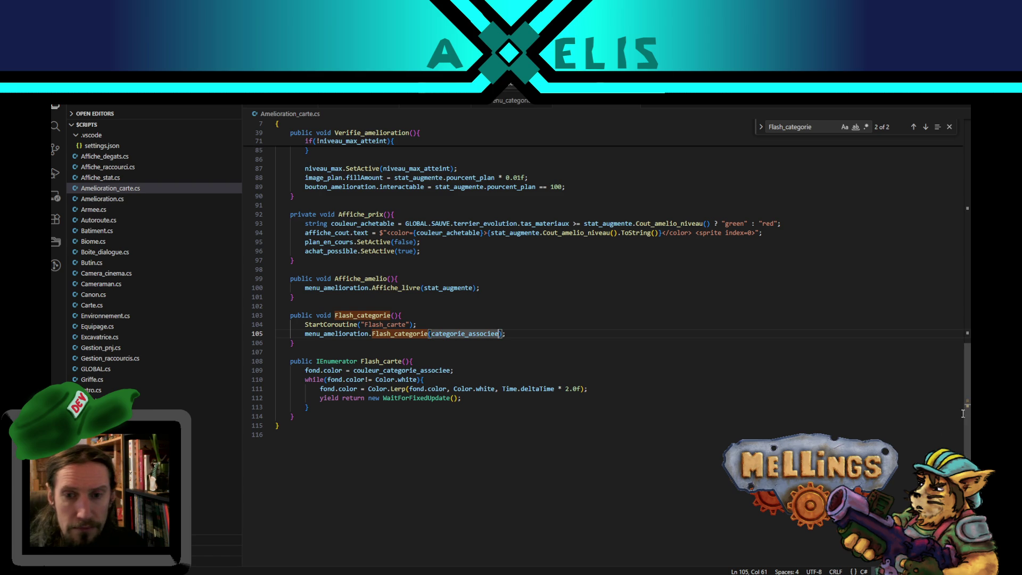
# - Replace line 105's argument with stat_augmente.categorie_associee copied from line 32, then recompile in Unity
pyautogui.scroll(20, 532, 288)
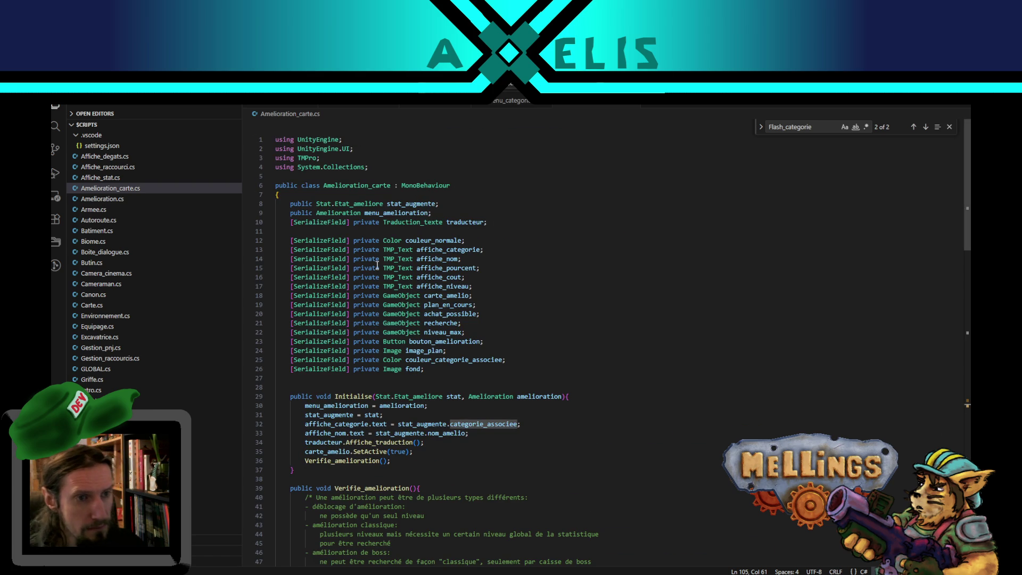
pyautogui.doubleClick(415, 424)
pyautogui.hotkey('ctrl', 'c')
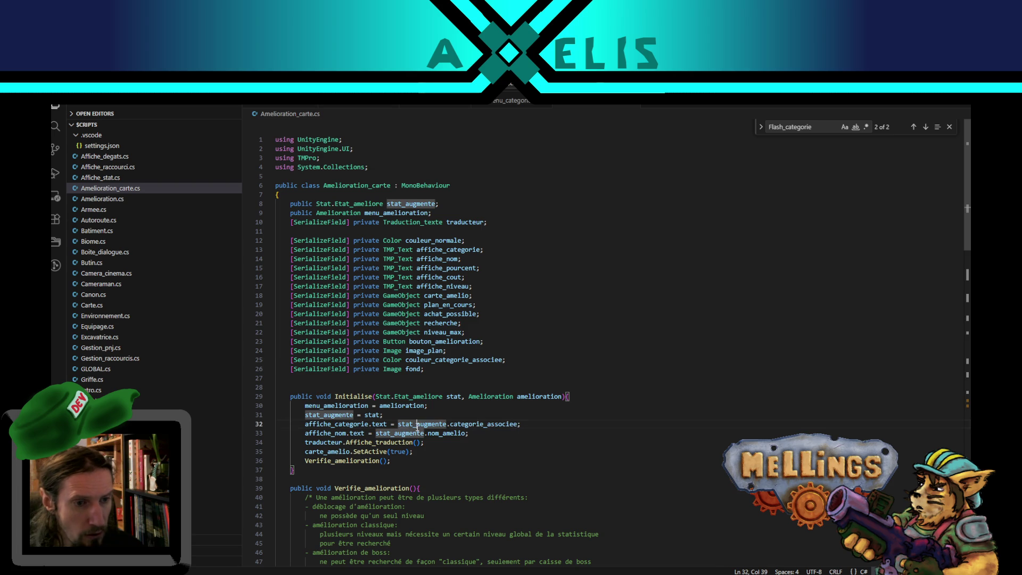
pyautogui.keyDown('shift'); pyautogui.click(517, 424); pyautogui.keyUp('shift')
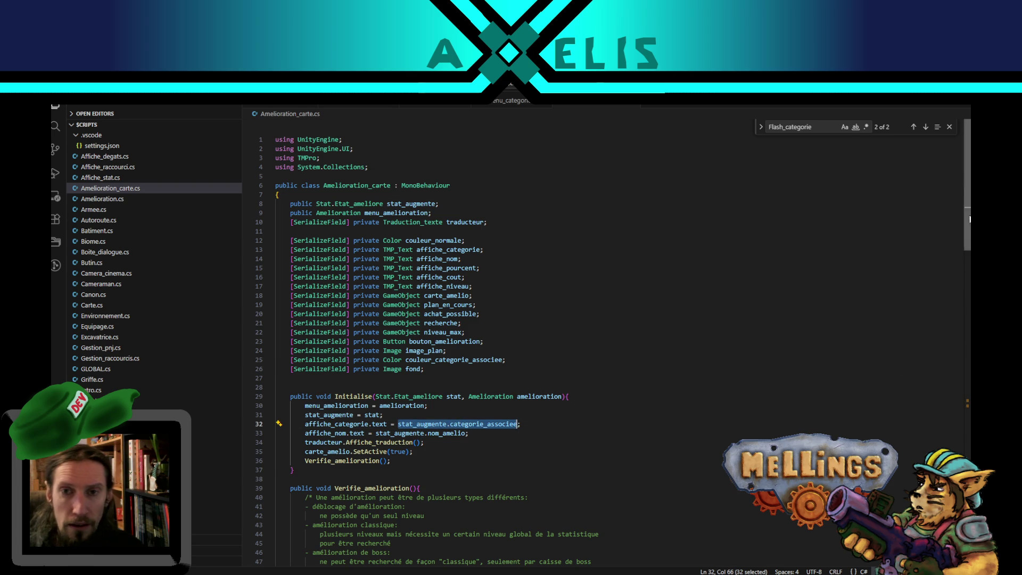
pyautogui.scroll(-20, 446, 328)
pyautogui.scroll(8, 446, 329)
pyautogui.doubleClick(445, 327)
pyautogui.hotkey('ctrl', 'v')
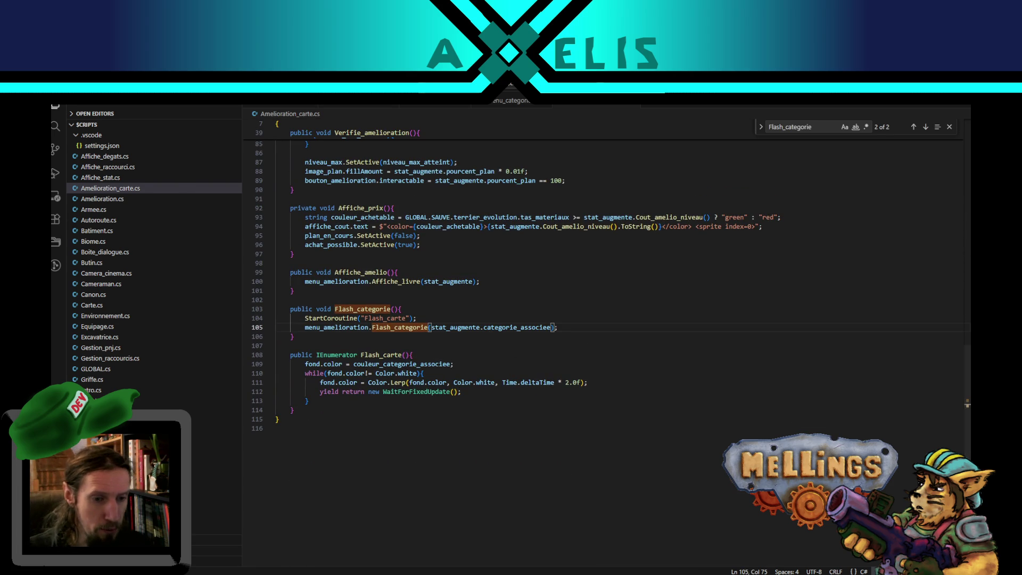
pyautogui.hotkey('alt', 'Tab')
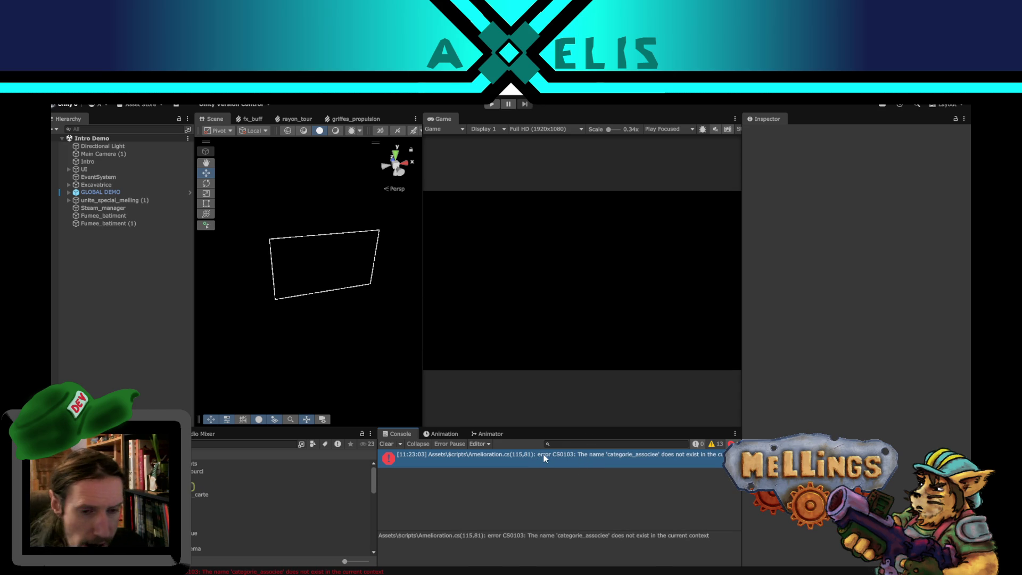
# - Read the Unity error and compare categorie_associee on line 115 with Flash_categorie's categorie parameter
pyautogui.tripleClick(589, 536)
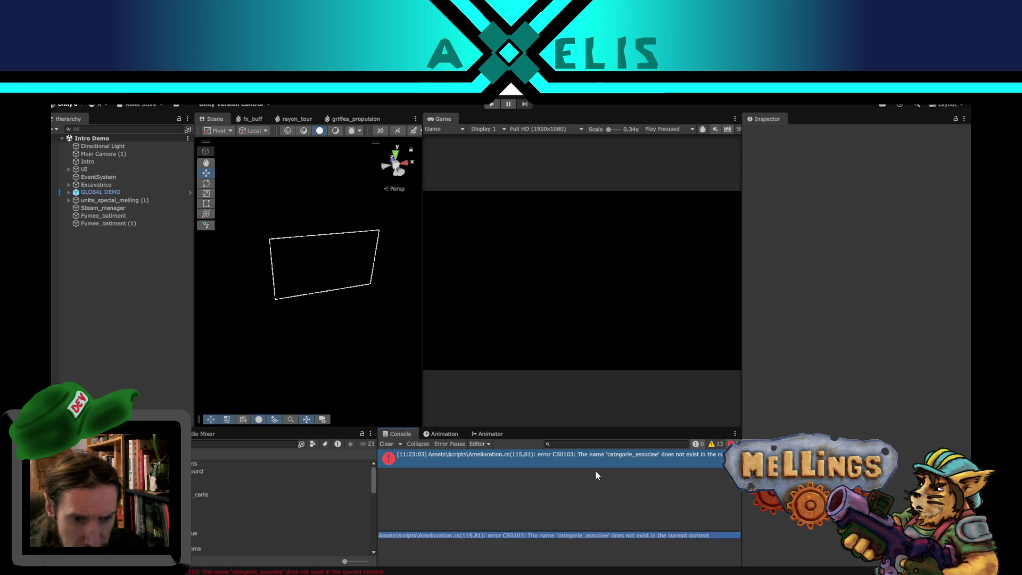
pyautogui.click(510, 461)
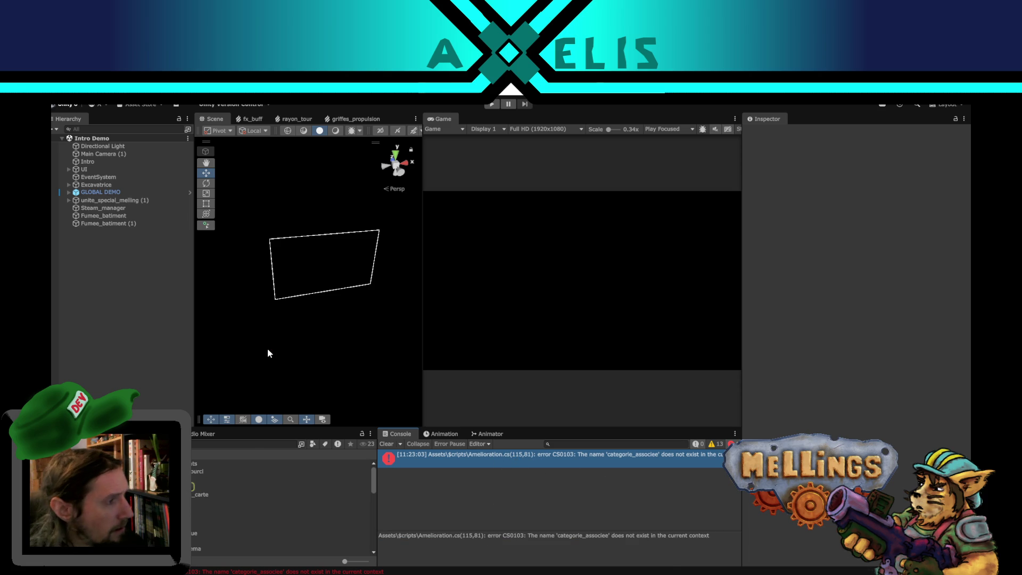
pyautogui.hotkey('alt', 'Tab')
pyautogui.scroll(2, 379, 413)
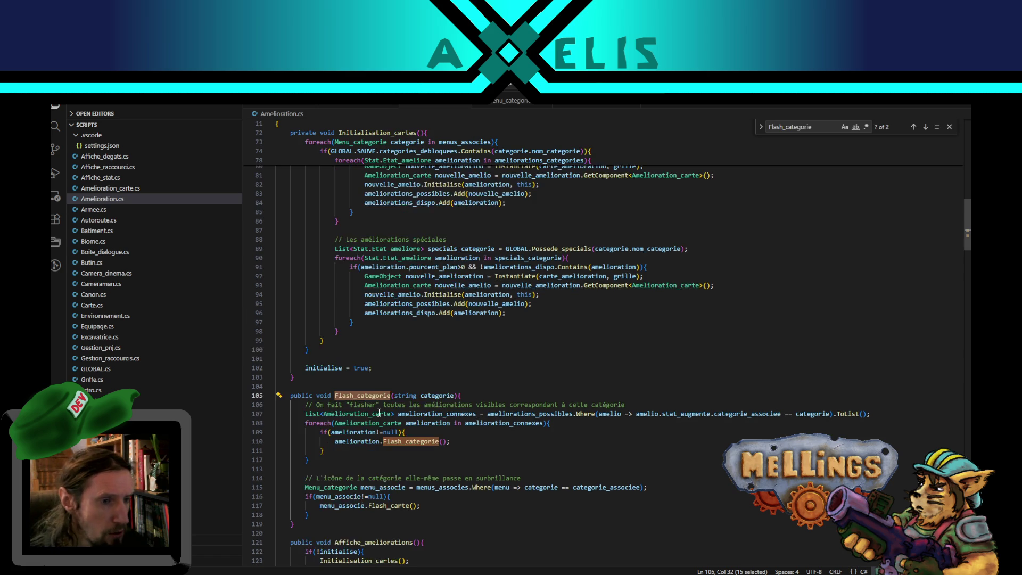
pyautogui.scroll(-5, 379, 413)
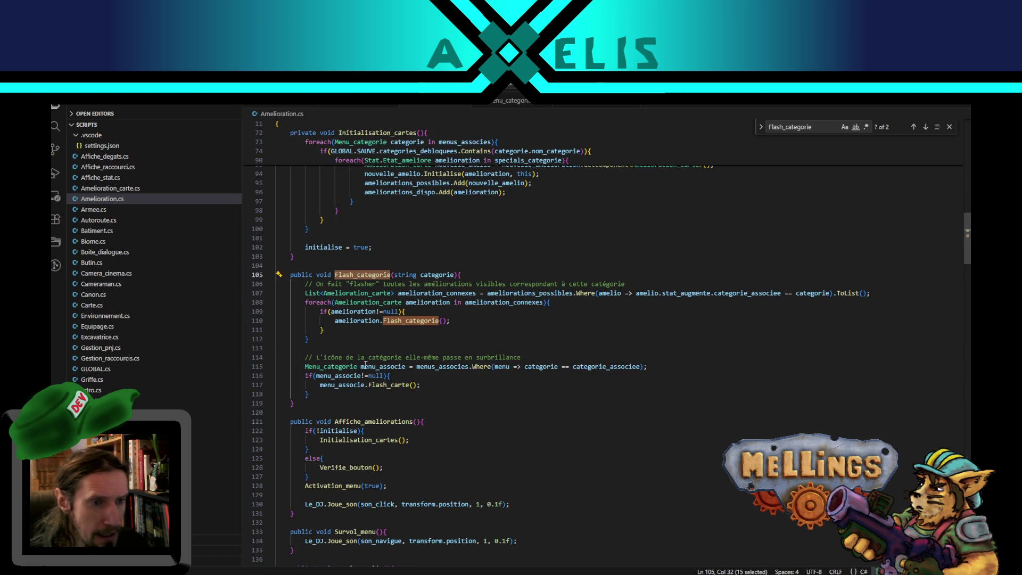
pyautogui.doubleClick(591, 366)
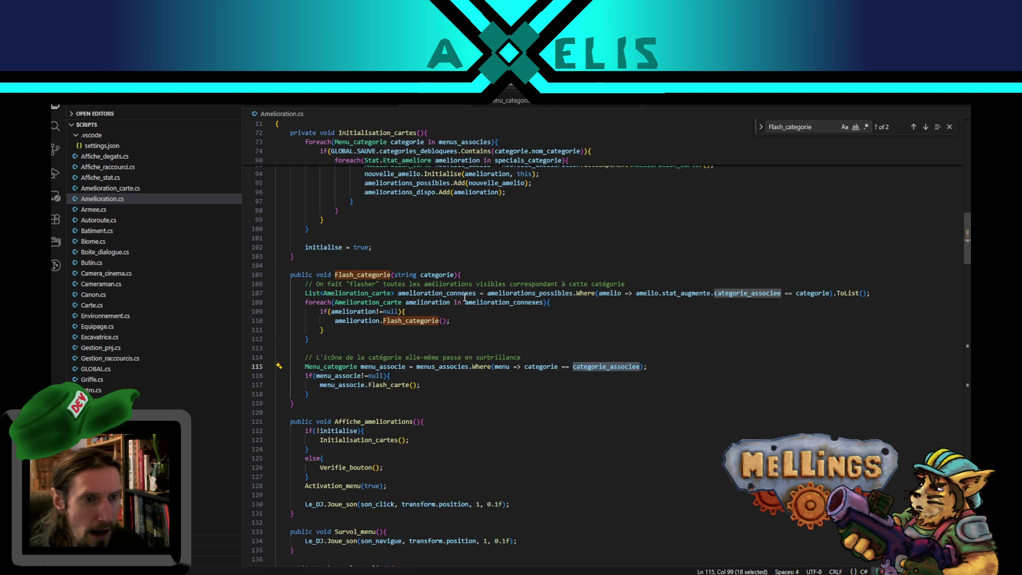
pyautogui.doubleClick(450, 275)
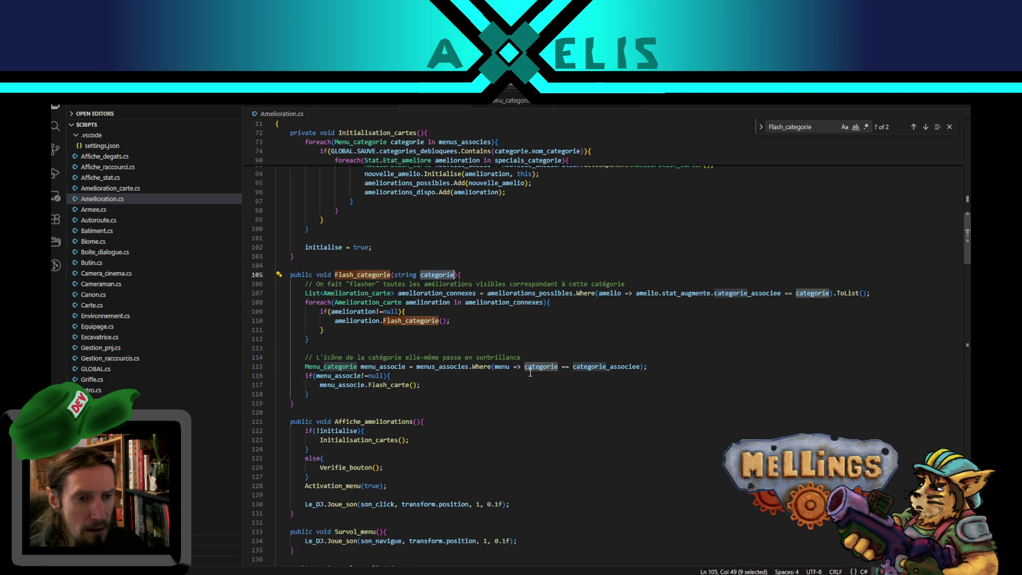
pyautogui.doubleClick(616, 370)
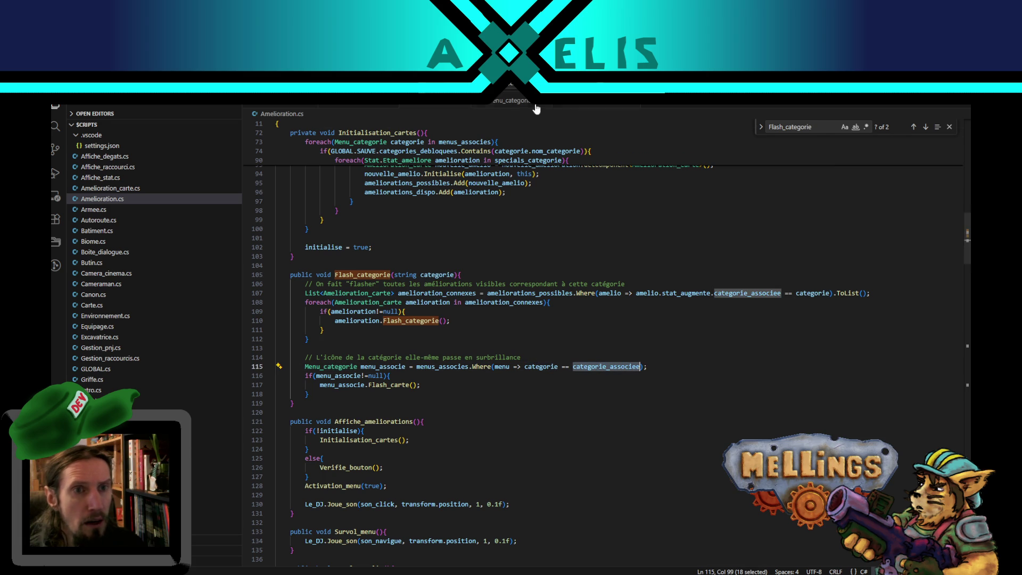
# - After checking Menu_categorie.cs, change line 115's filter to menu.nom_categorie == categorie and recompile
pyautogui.click(512, 101)
pyautogui.scroll(15, 961, 273)
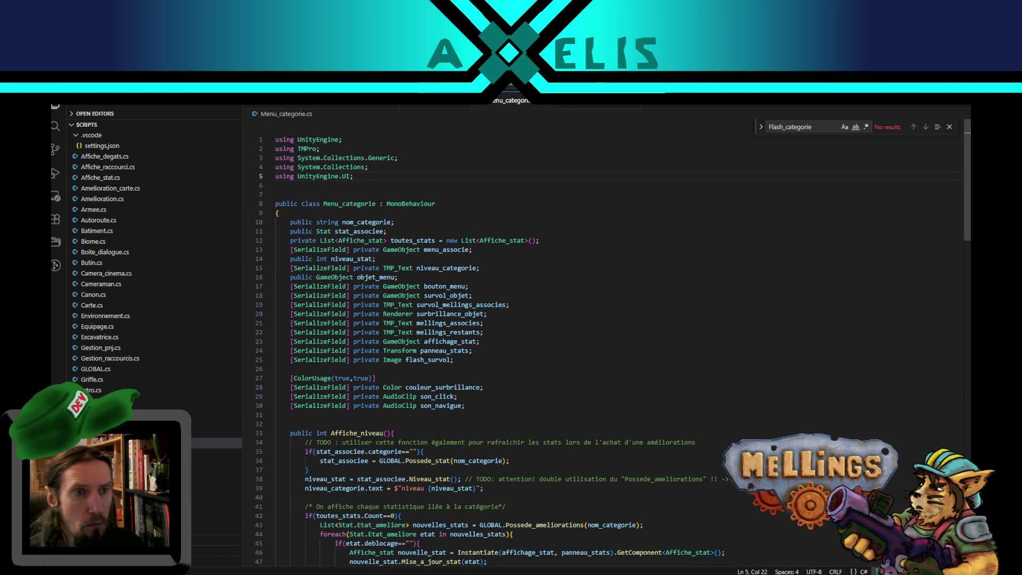
pyautogui.hotkey('ctrl', 'Tab')
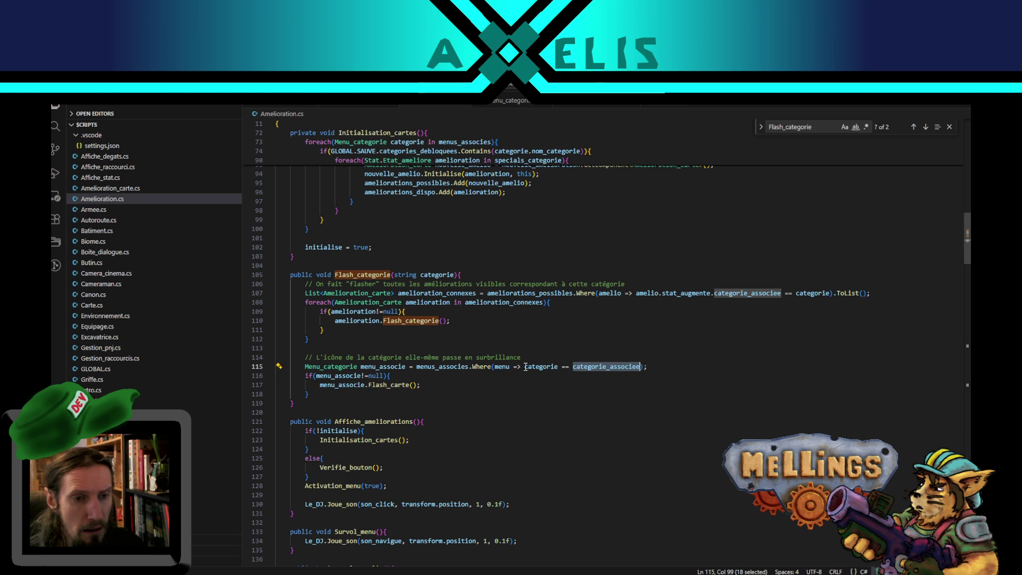
pyautogui.click(525, 367)
pyautogui.write('menu.nom')
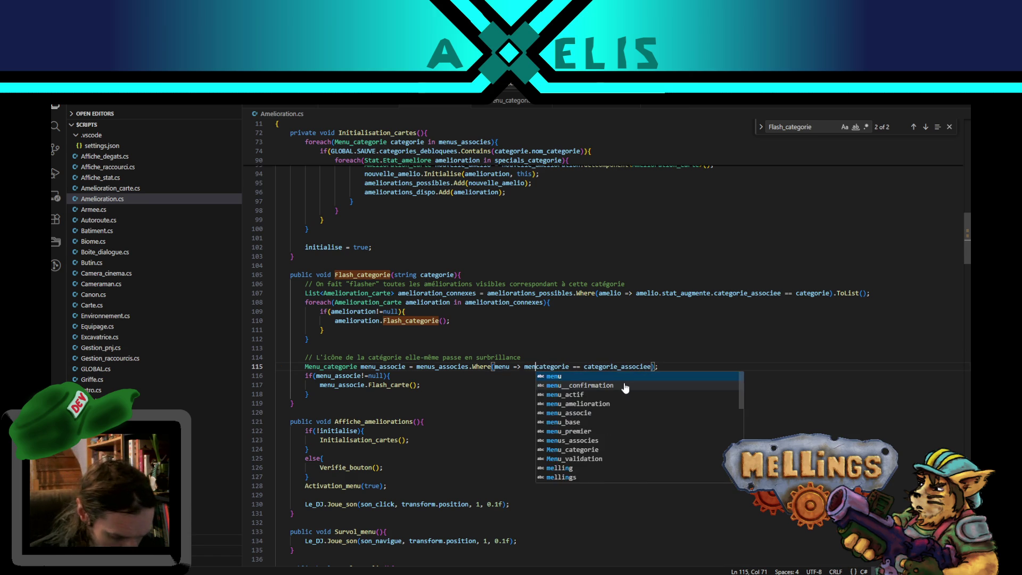
pyautogui.write('_')
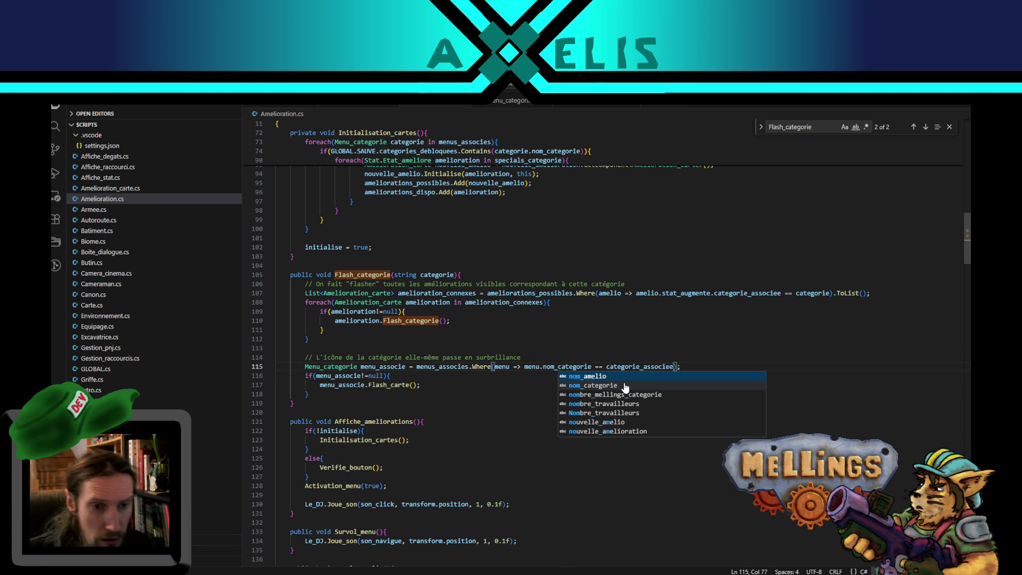
pyautogui.doubleClick(646, 367)
pyautogui.write('categorie')
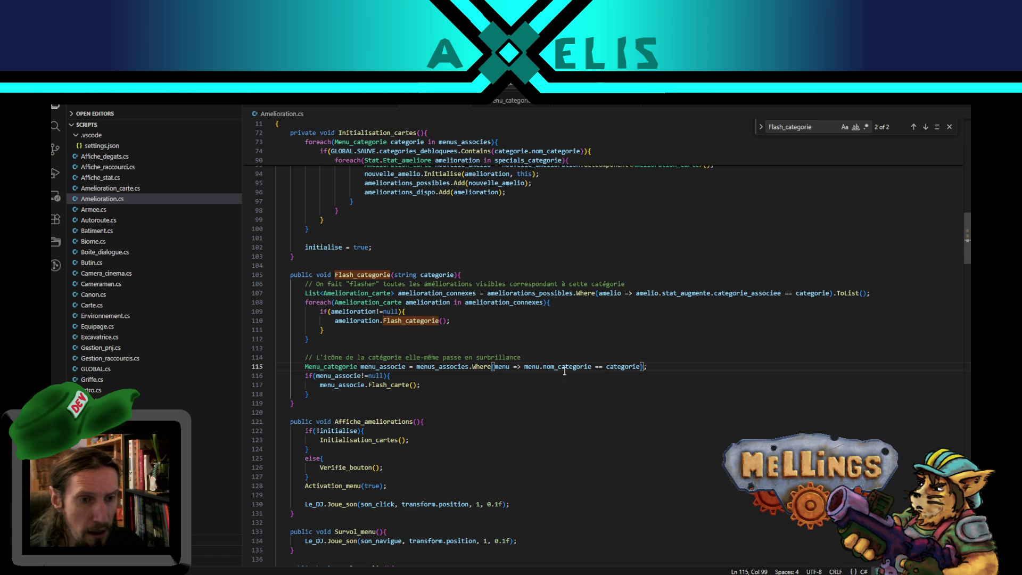
pyautogui.hotkey('alt', 'Tab')
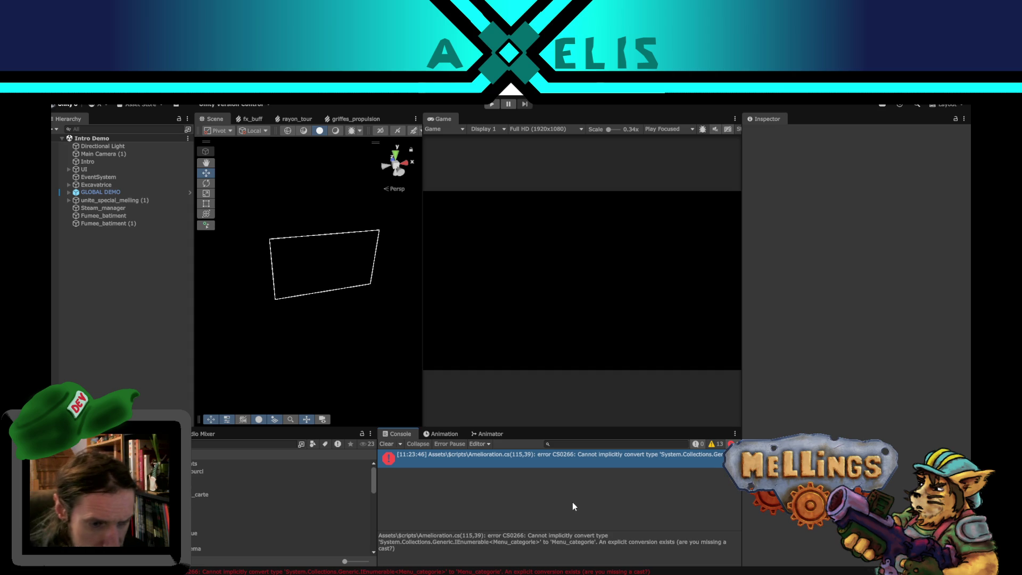
# - End line 115 with ';' and start adding a First call to the menu filter
pyautogui.tripleClick(569, 540)
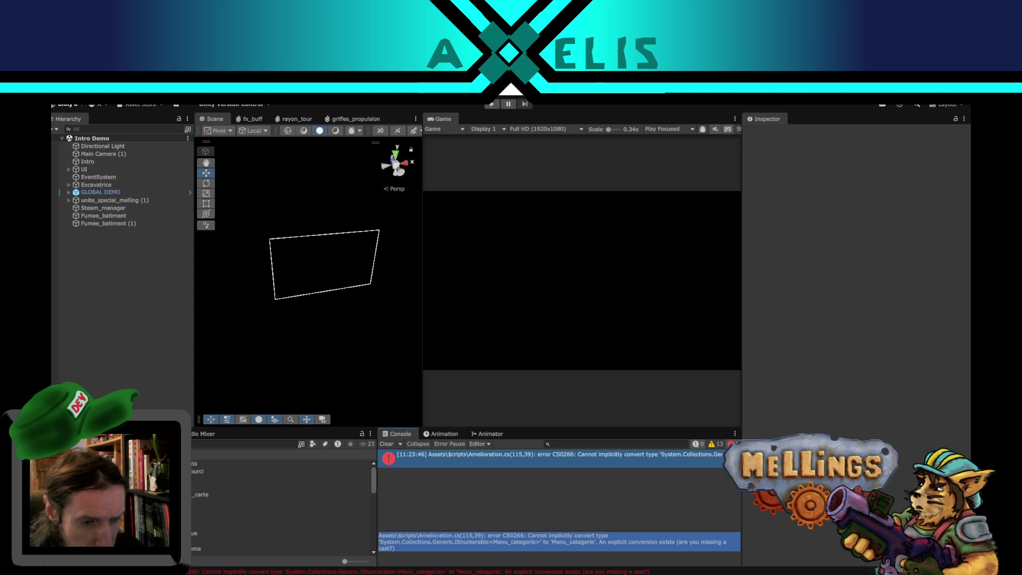
pyautogui.hotkey('alt', 'Tab')
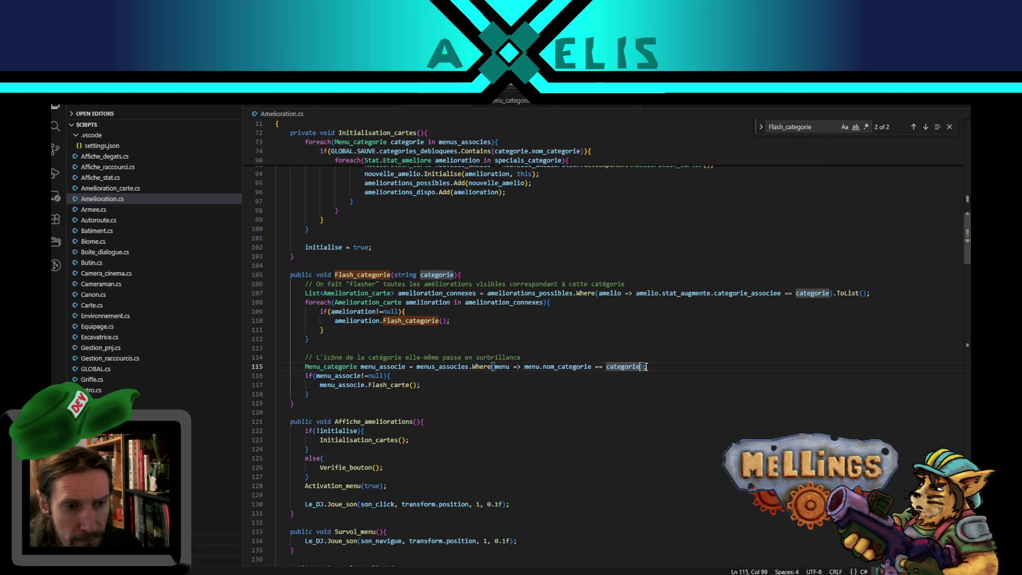
pyautogui.click(646, 366)
pyautogui.write(';')
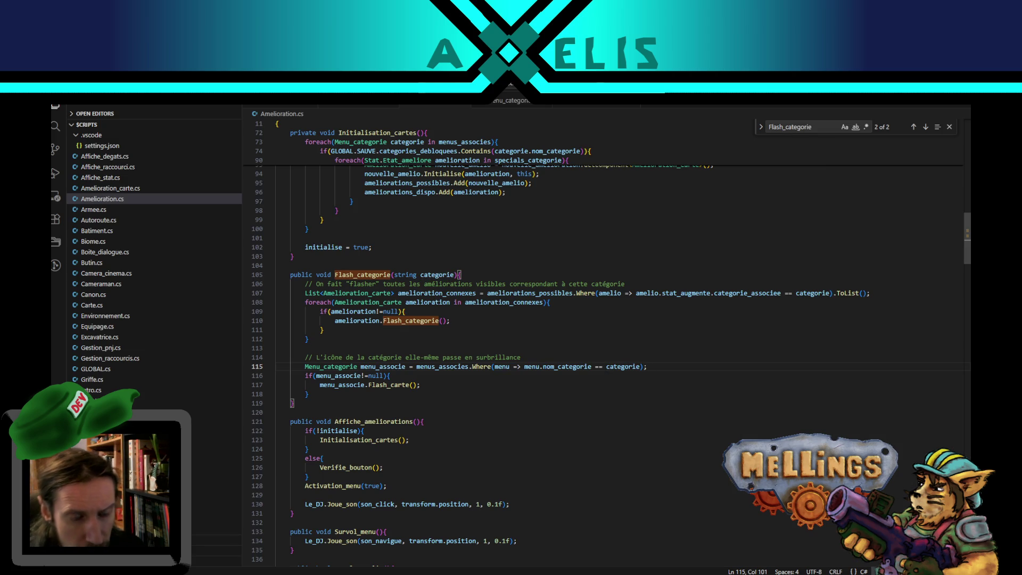
pyautogui.press('Left')
pyautogui.write('.fire')
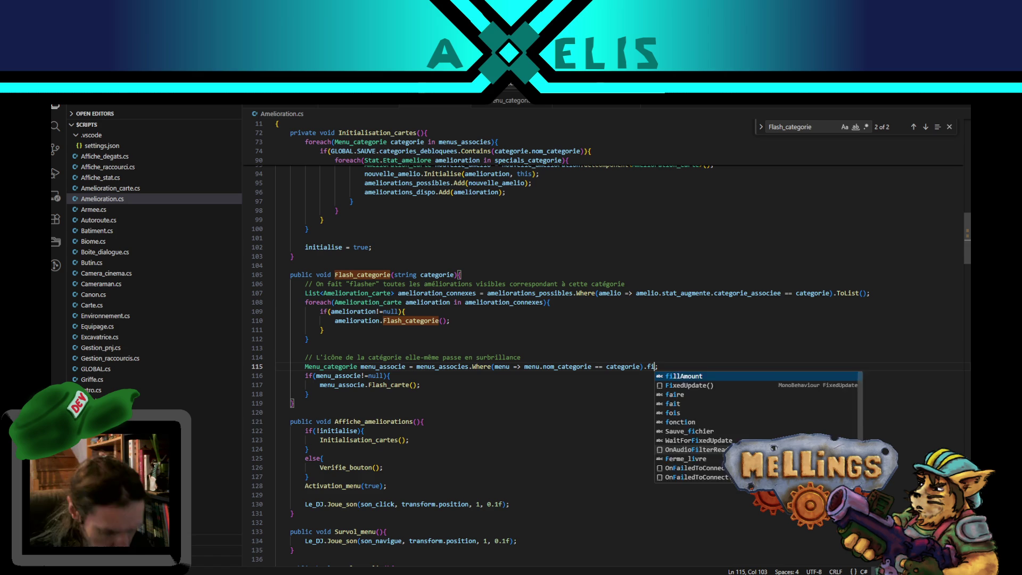
pyautogui.press('BackSpace')
pyautogui.press('BackSpace')
pyautogui.press('BackSpace')
pyautogui.write('Firsd')
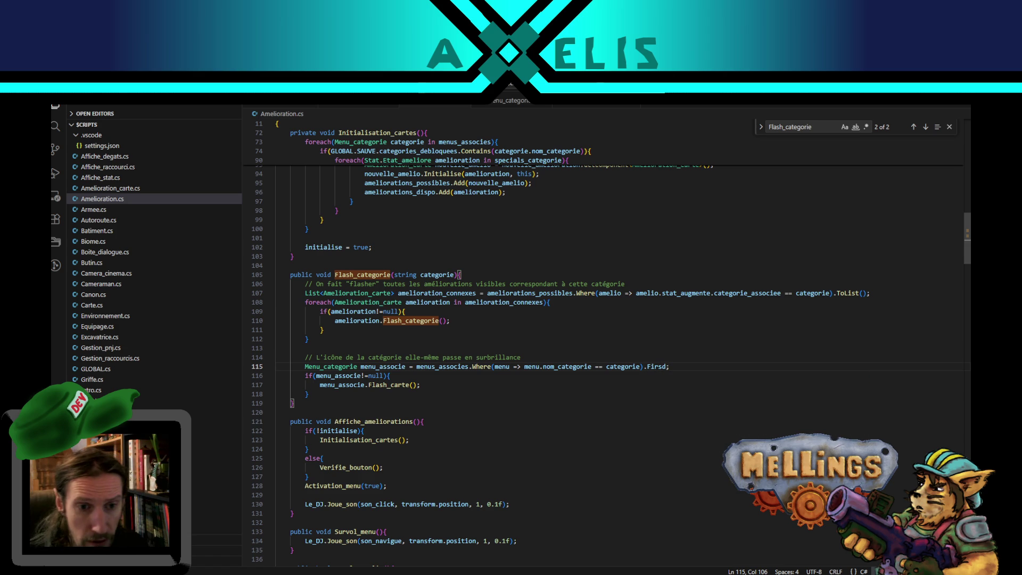
pyautogui.write('t_')
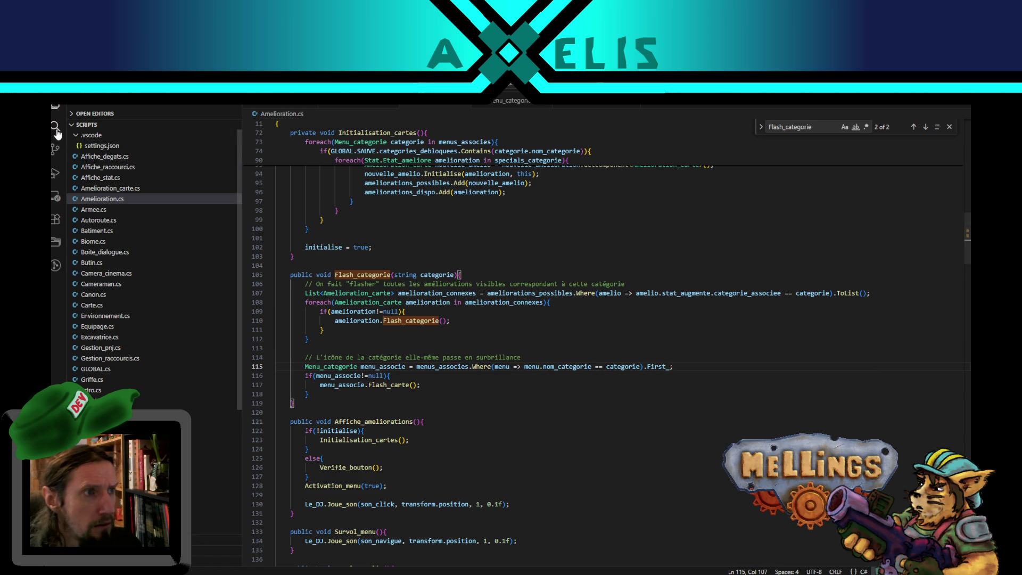
# - Search the project for 'First', check Carte.cs, then use FirstOrDefault() on line 115 and recompile
pyautogui.hotkey('ctrl', 'shift', 'f')
pyautogui.write('Fir')
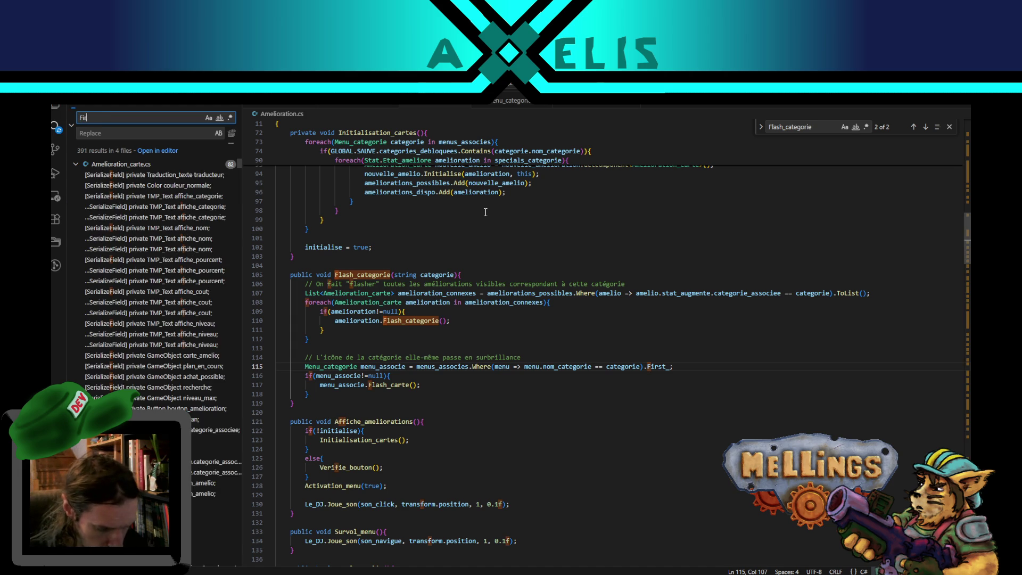
pyautogui.write('st')
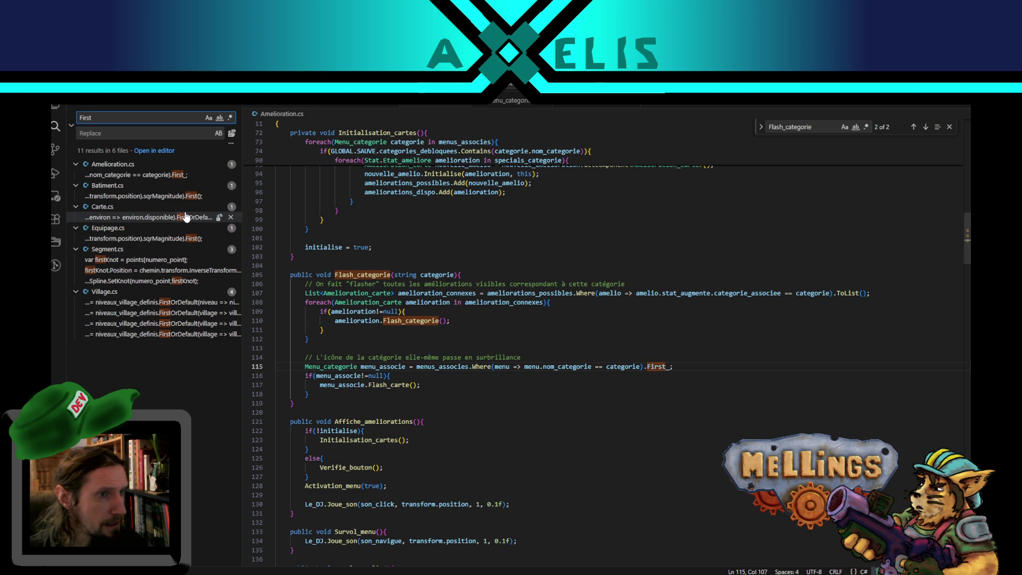
pyautogui.click(175, 223)
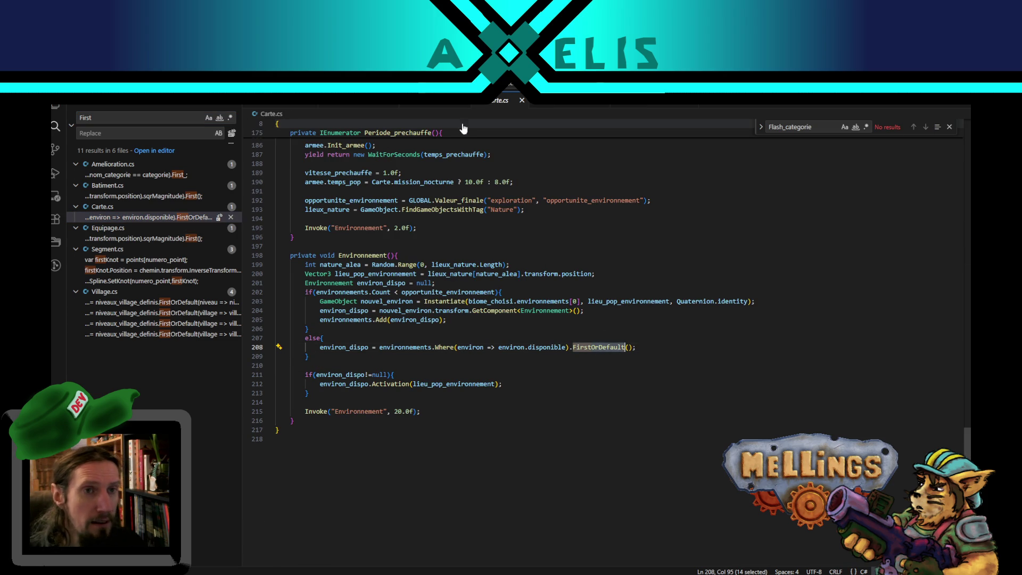
pyautogui.click(433, 108)
pyautogui.press('BackSpace')
pyautogui.write('OrDefault')
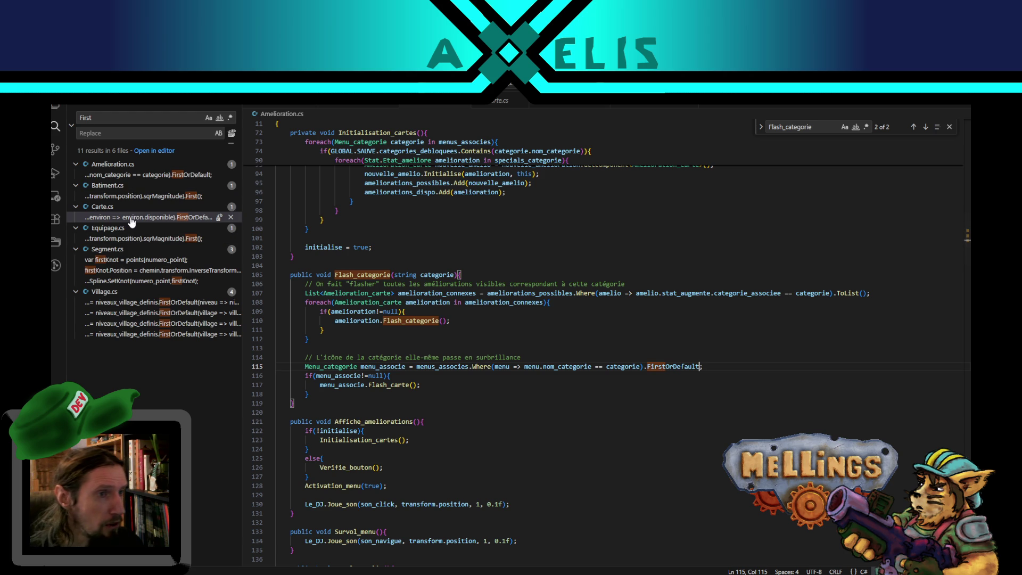
pyautogui.write('();')
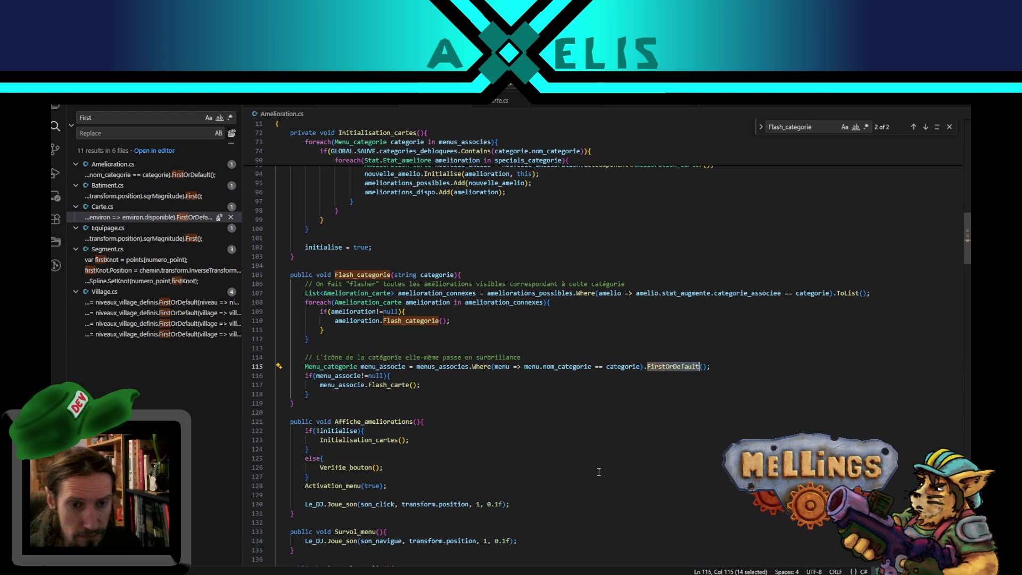
pyautogui.hotkey('alt', 'Tab')
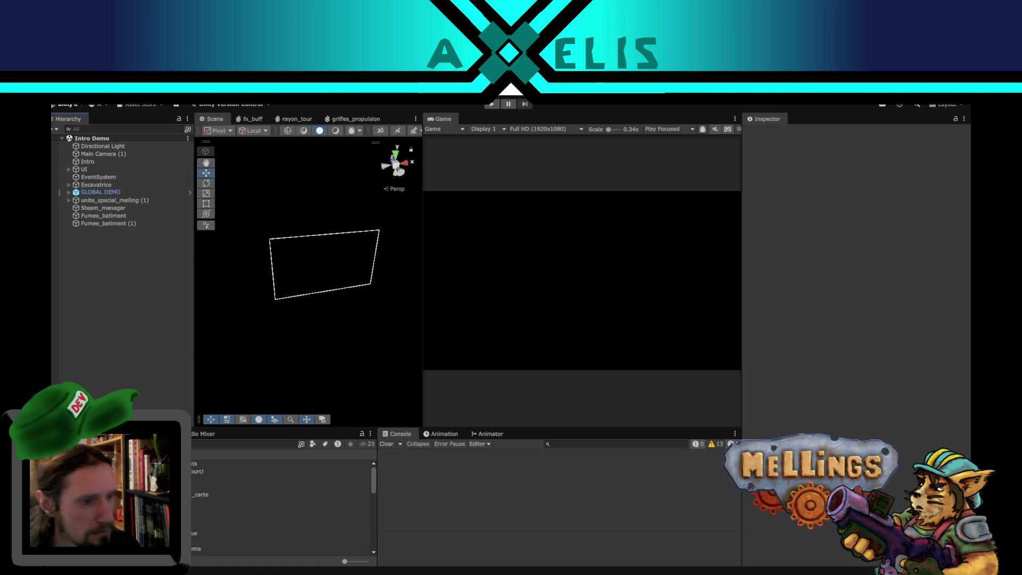
# - Search Unity's Project window for 'fx_', open the survol_categorie prefab, and return to VS Code
pyautogui.click(200, 445)
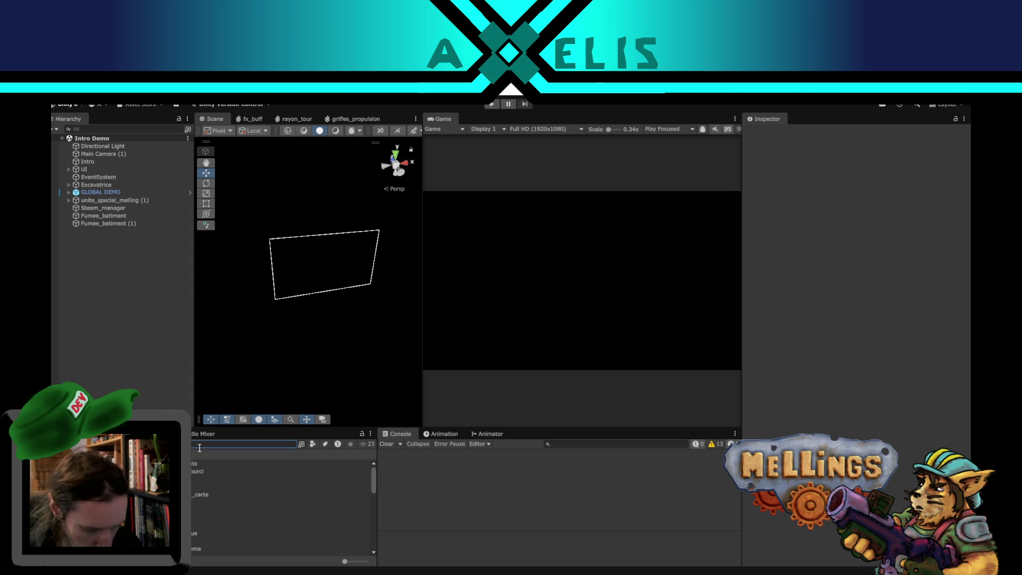
pyautogui.write('fx')
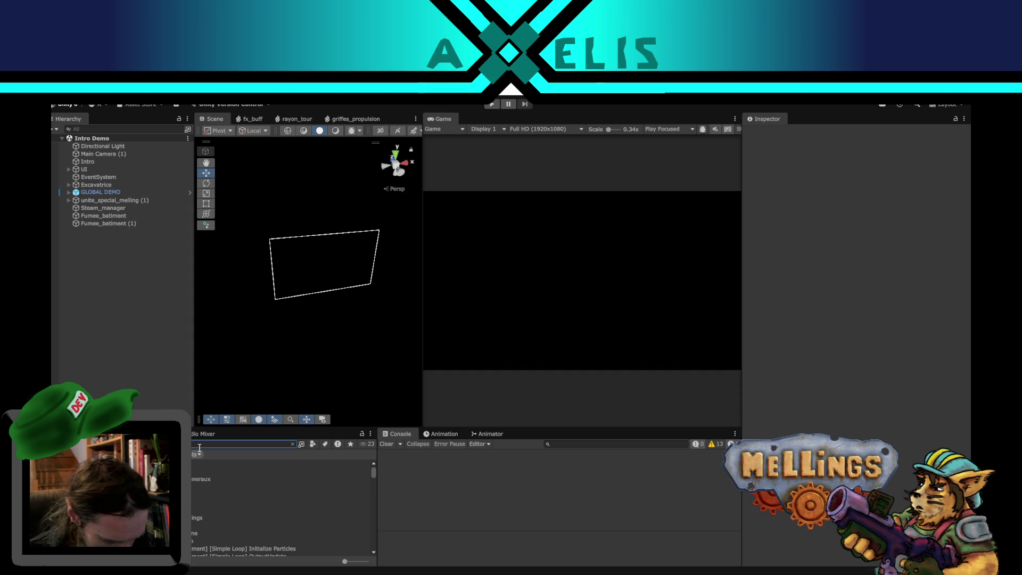
pyautogui.write('_')
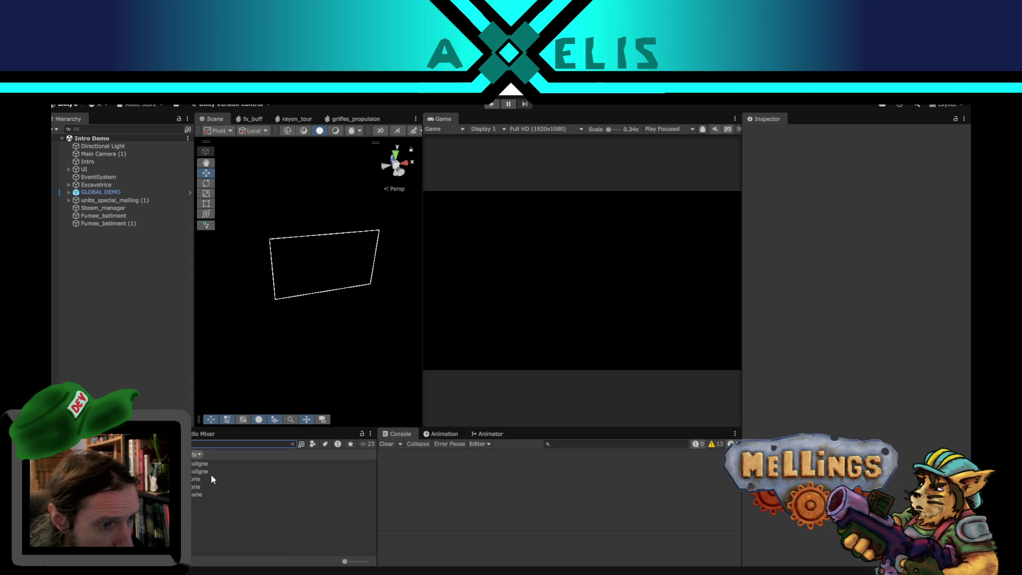
pyautogui.click(193, 487)
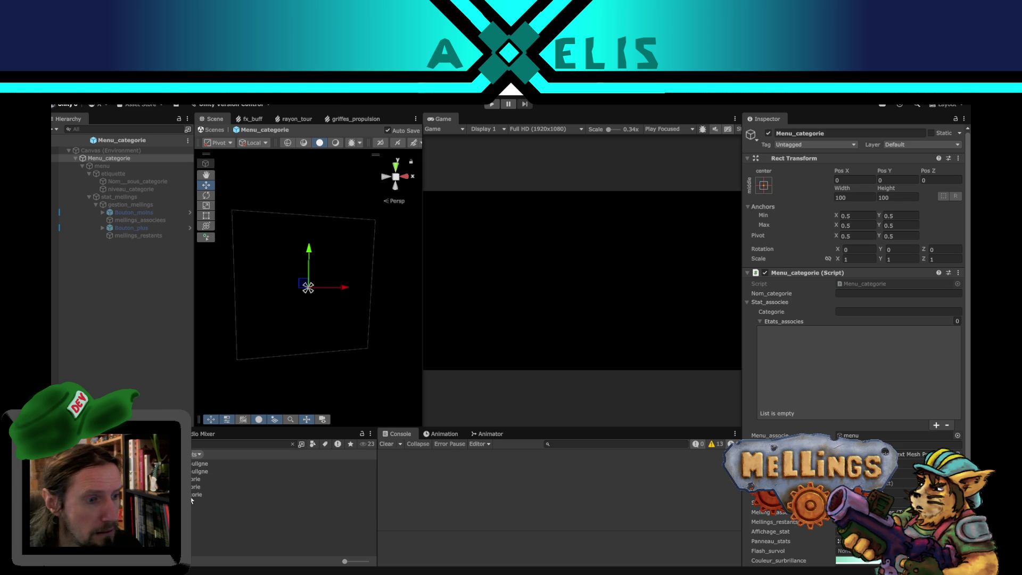
pyautogui.doubleClick(193, 496)
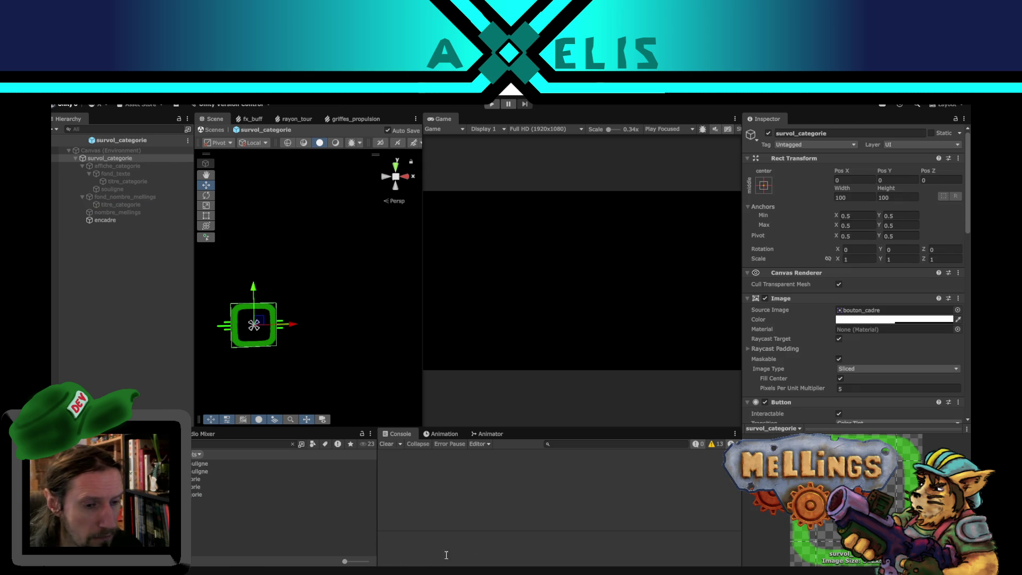
pyautogui.hotkey('alt', 'Tab')
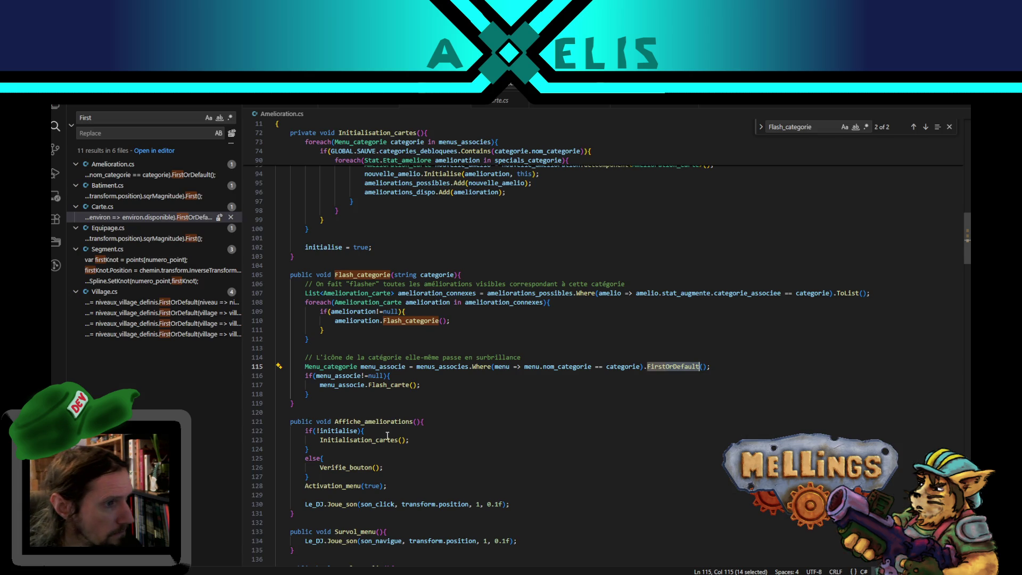
# - Show the Explorer file list and highlight the Contains, GetComponent, Initialise and Add calls in Initialisation_cartes
pyautogui.scroll(10, 420, 393)
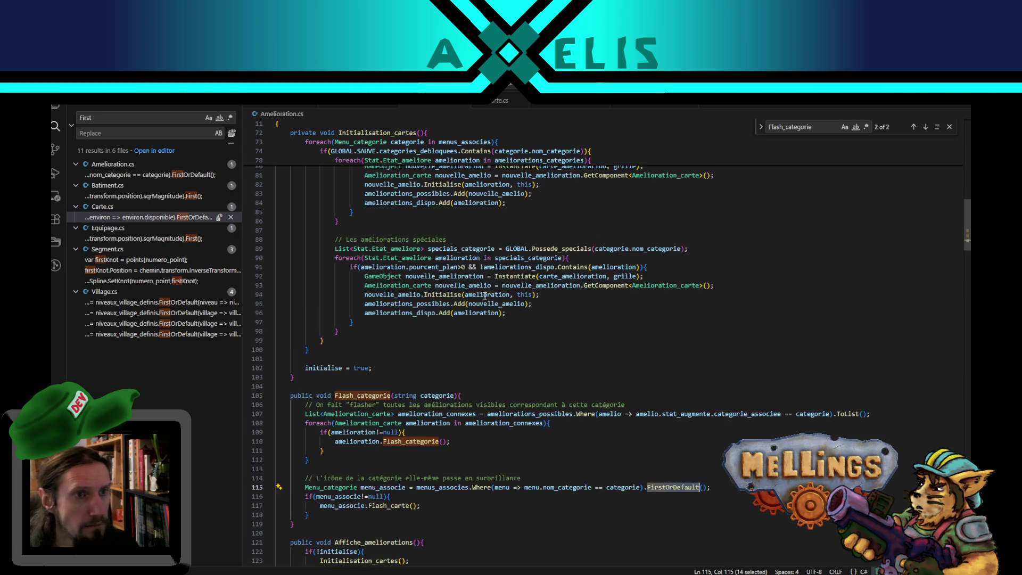
pyautogui.hotkey('ctrl', 'shift', 'e')
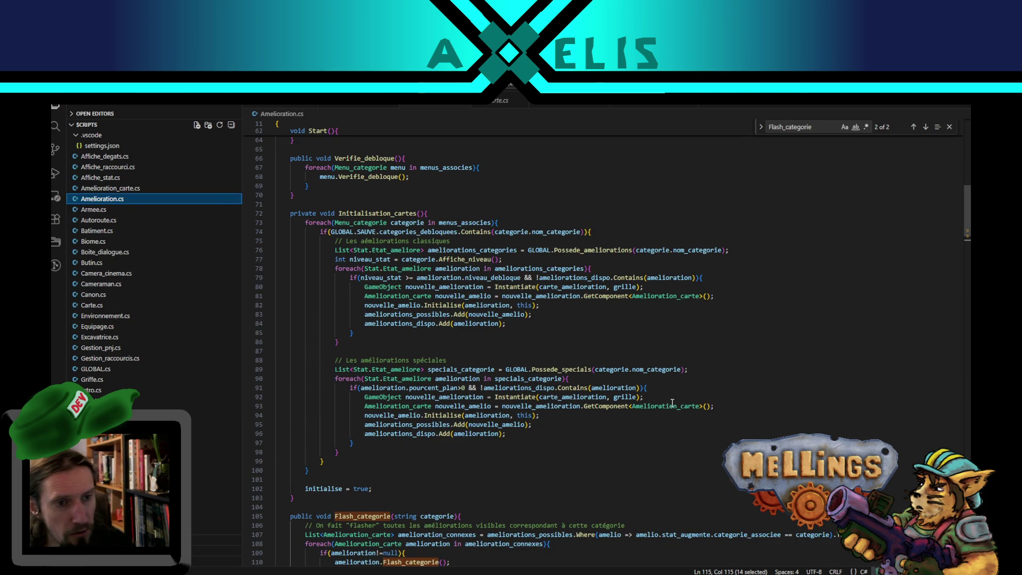
pyautogui.doubleClick(459, 314)
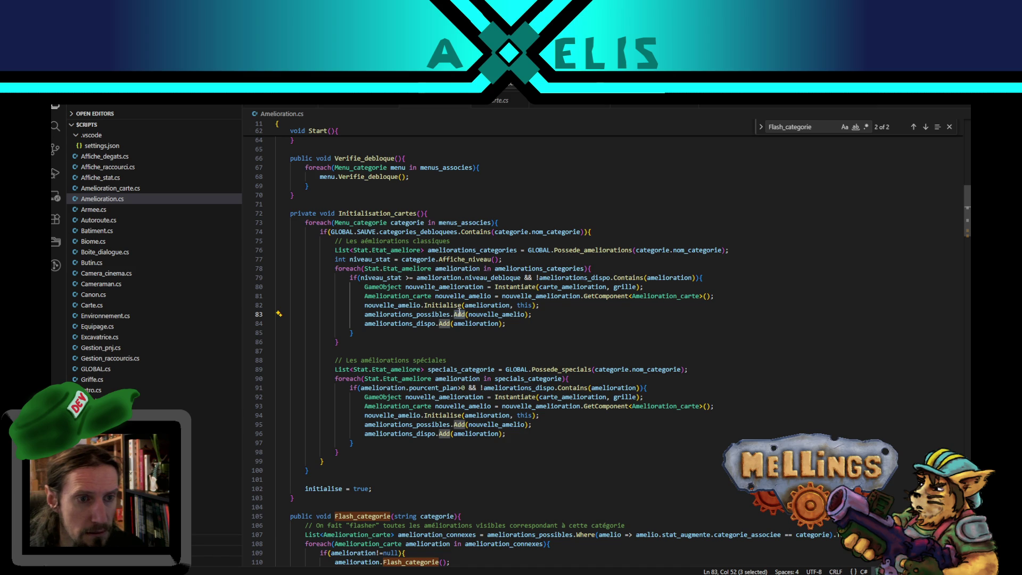
pyautogui.scroll(1, 531, 344)
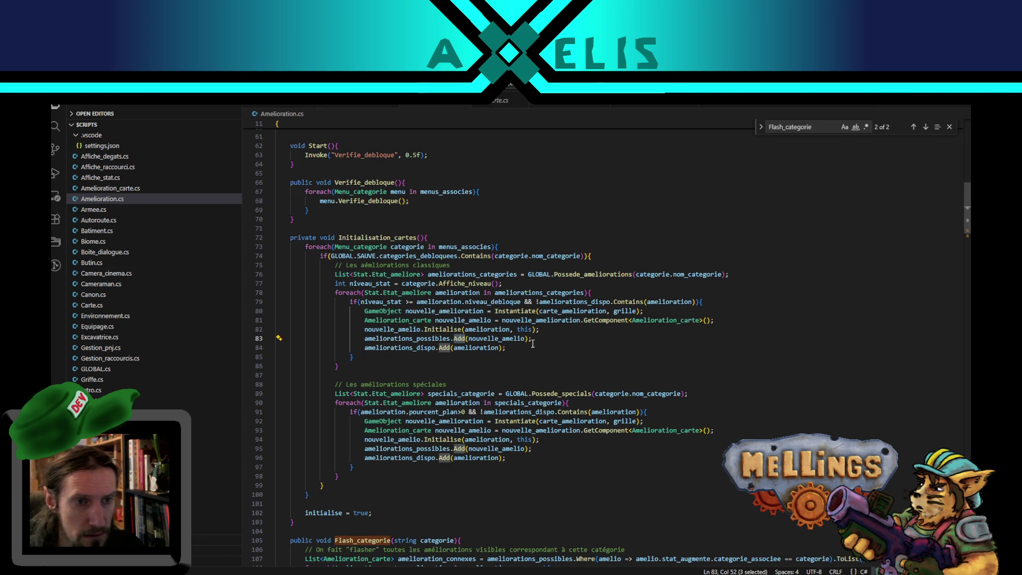
pyautogui.click(509, 303)
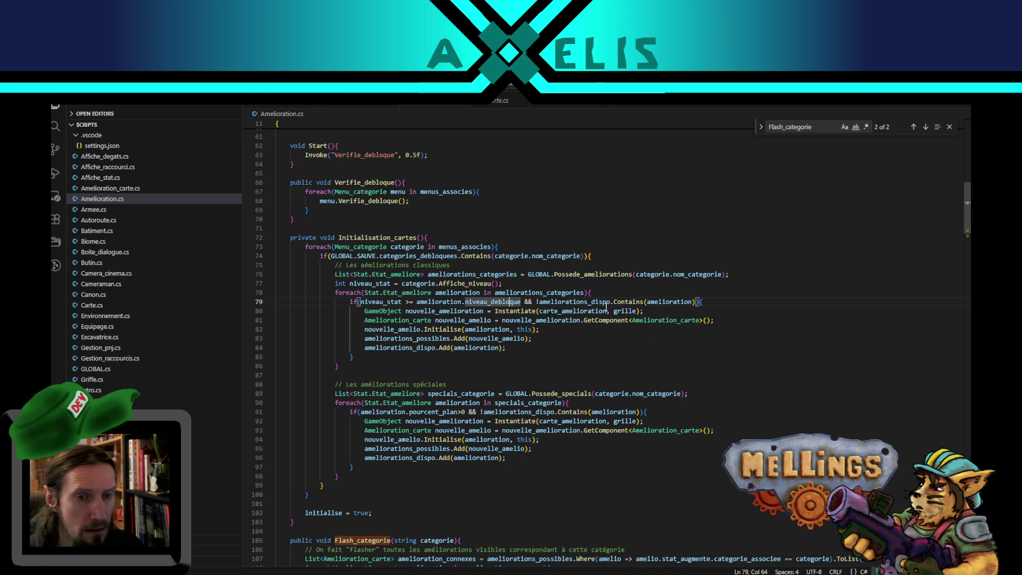
pyautogui.doubleClick(628, 302)
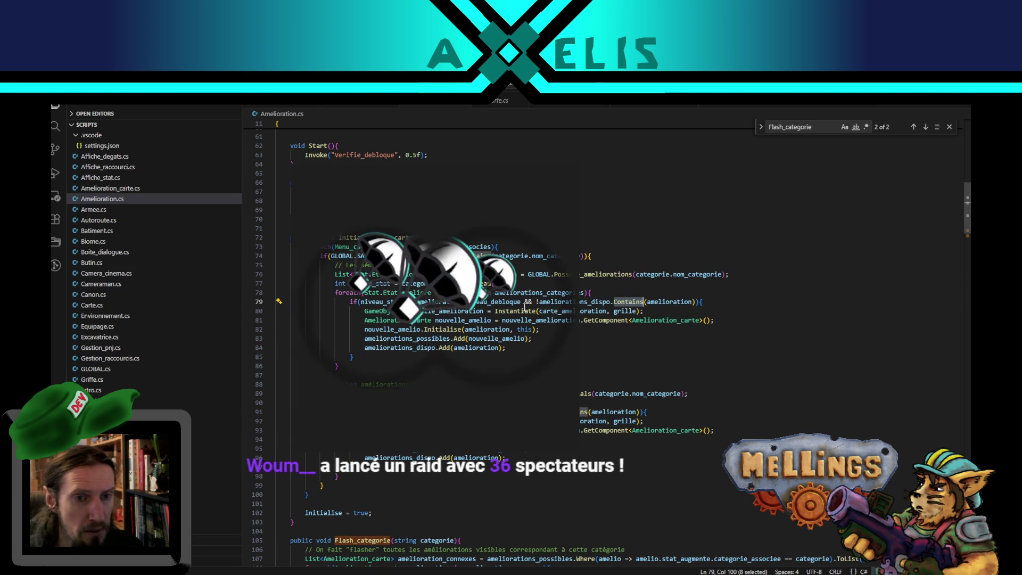
pyautogui.doubleClick(606, 320)
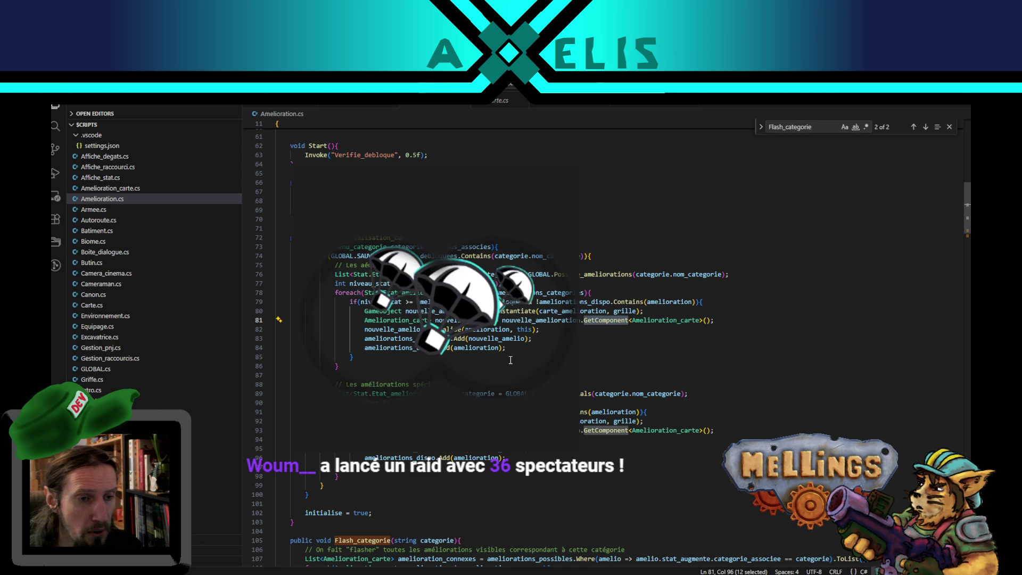
pyautogui.doubleClick(443, 329)
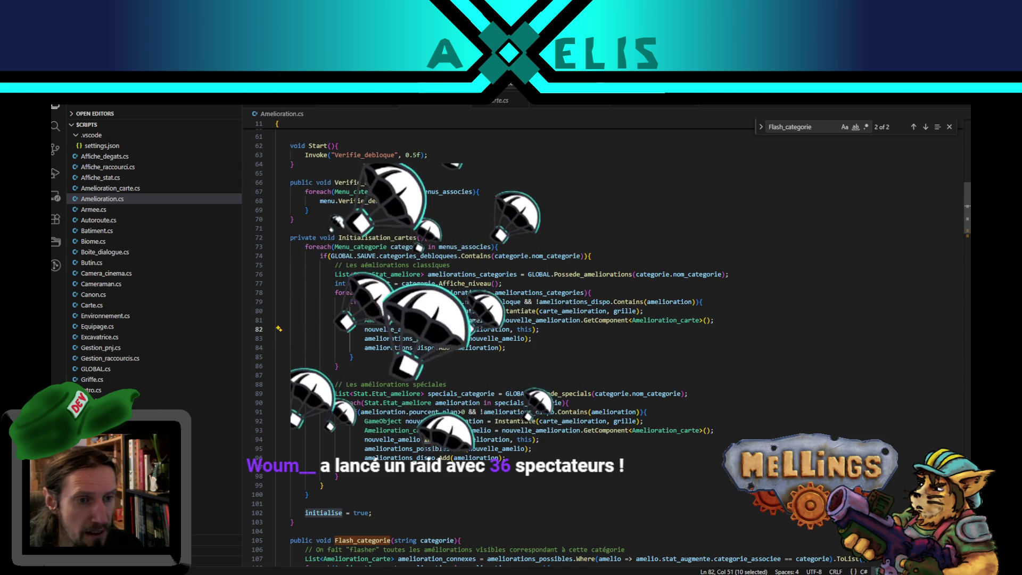
pyautogui.doubleClick(459, 338)
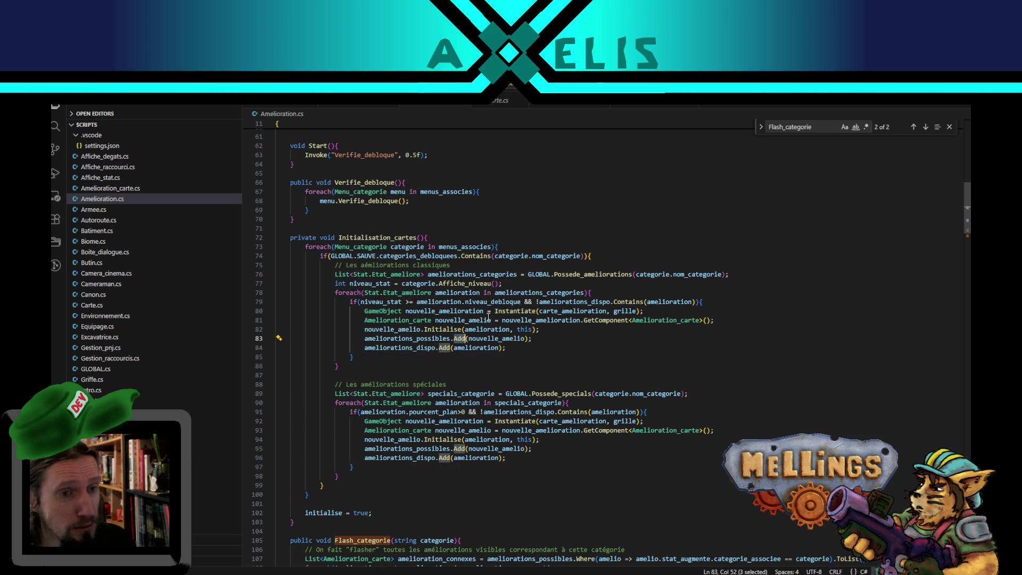
# - Highlight the Affiche_niveau call on line 77, then bring the Mellings Steam page to the front
pyautogui.doubleClick(466, 284)
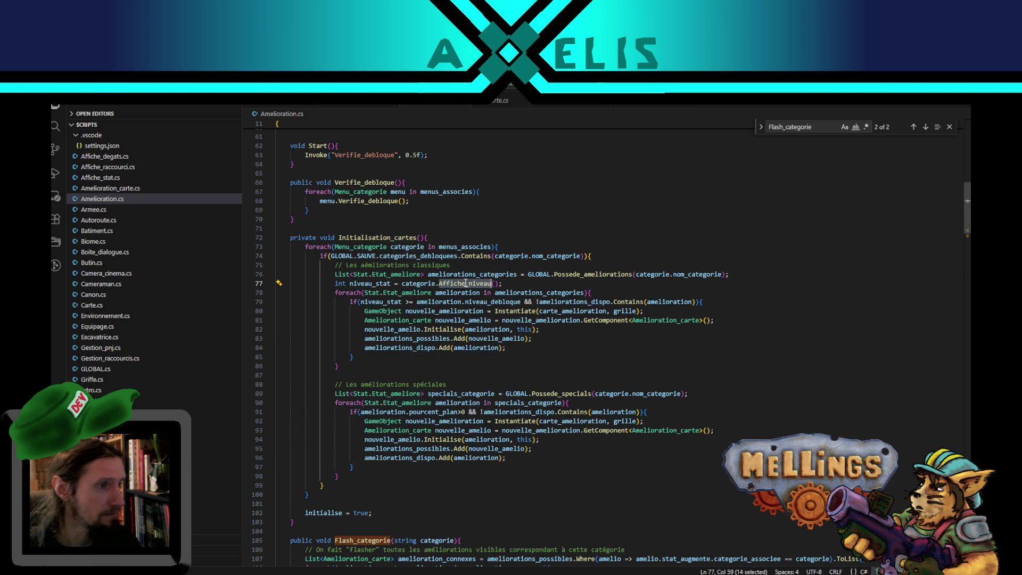
pyautogui.click(515, 352)
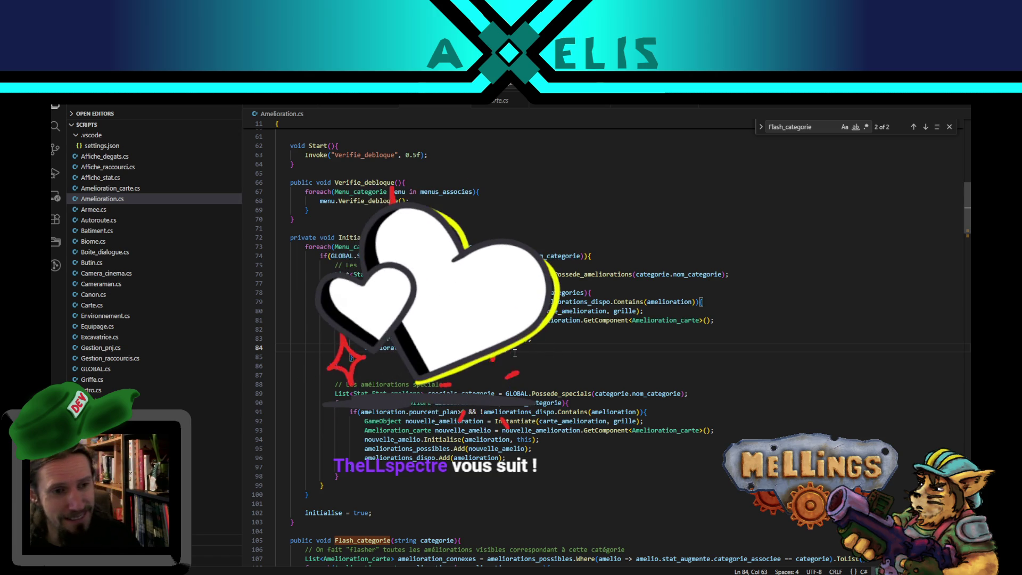
pyautogui.click(515, 354)
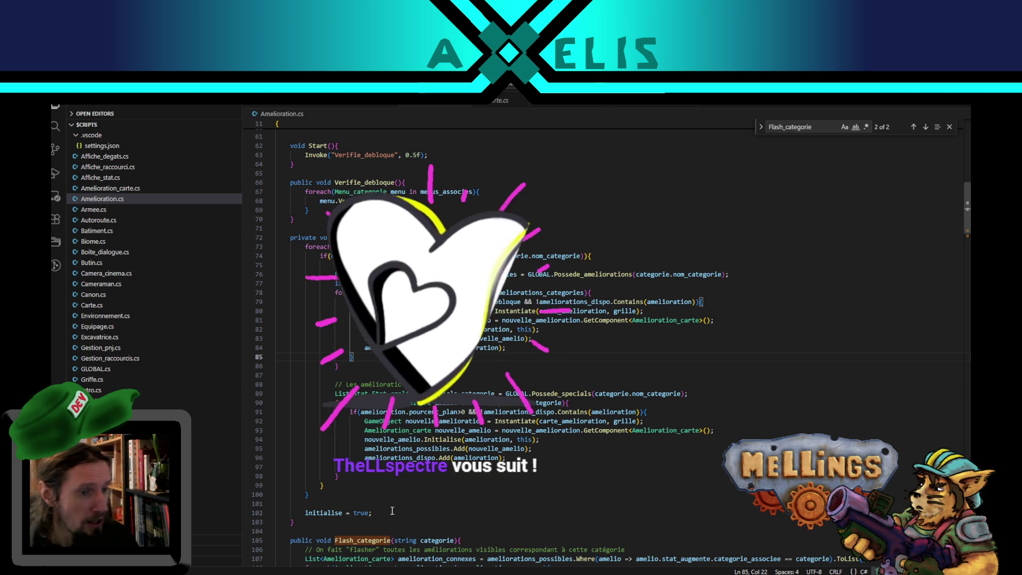
pyautogui.moveTo(242, 574)
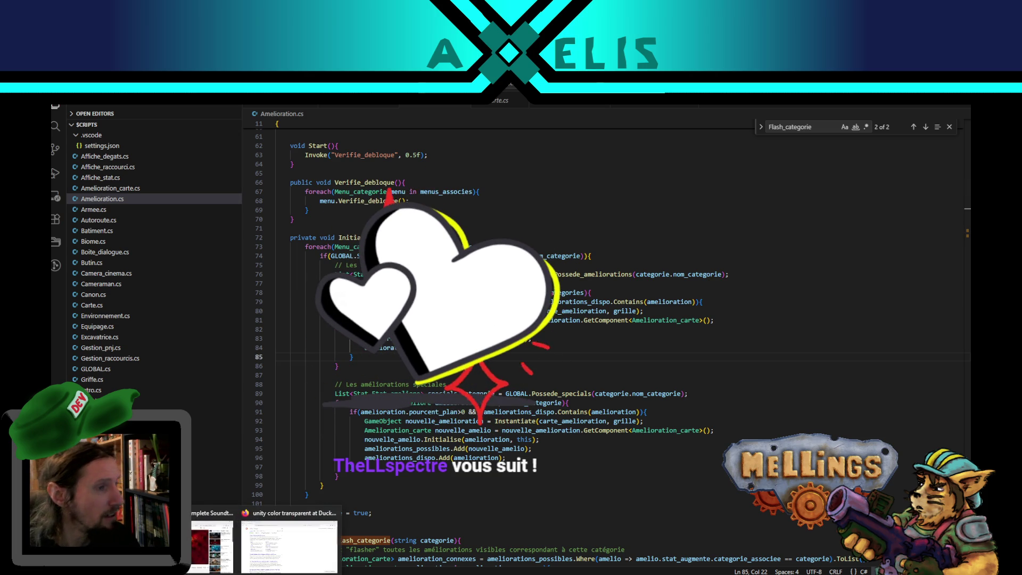
pyautogui.click(289, 546)
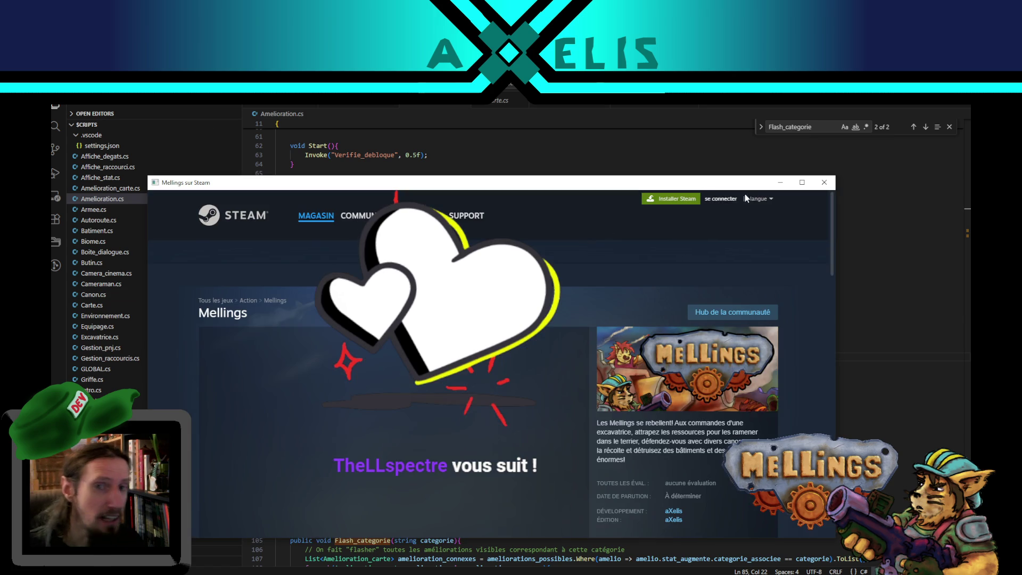
# - Maximize the Mellings Steam page and replay its trailer from the start with sound, fullscreen
pyautogui.click(802, 182)
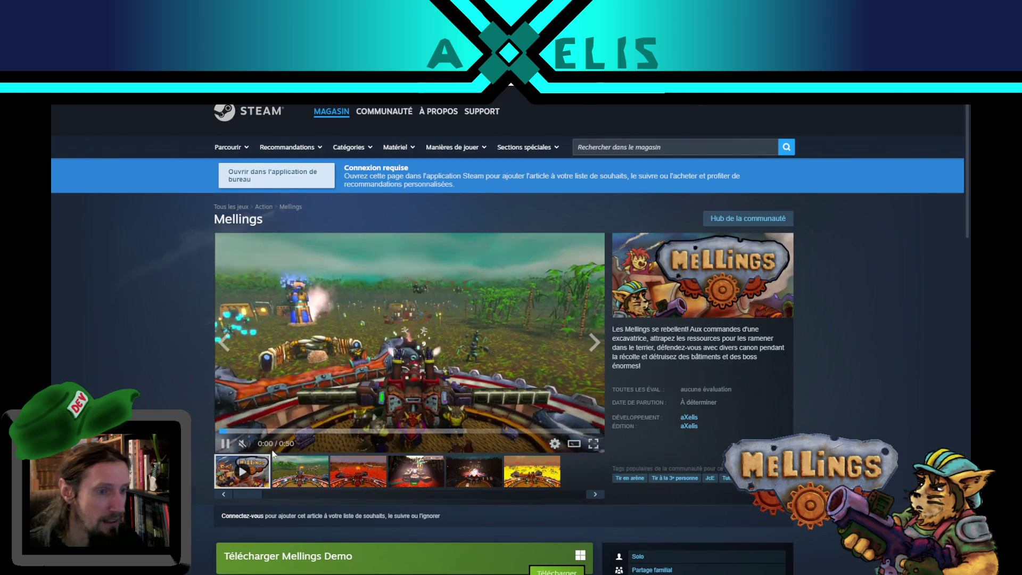
pyautogui.click(225, 444)
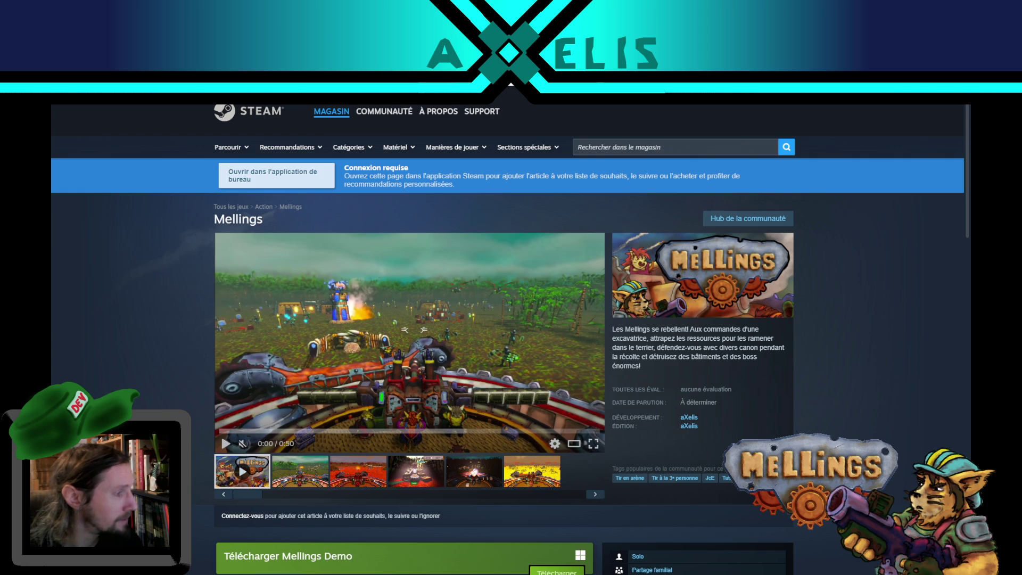
pyautogui.click(243, 445)
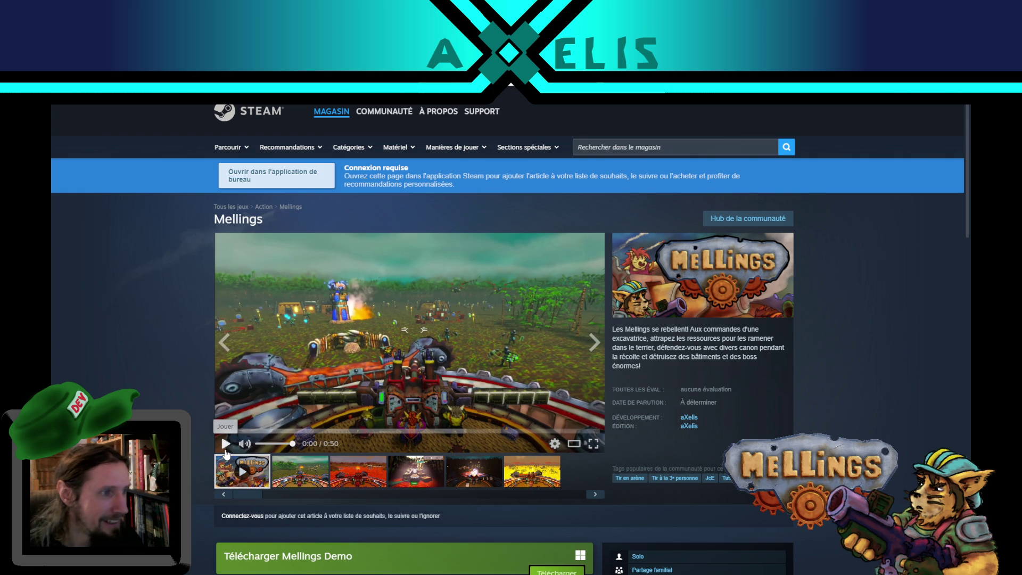
pyautogui.click(226, 446)
pyautogui.click(593, 443)
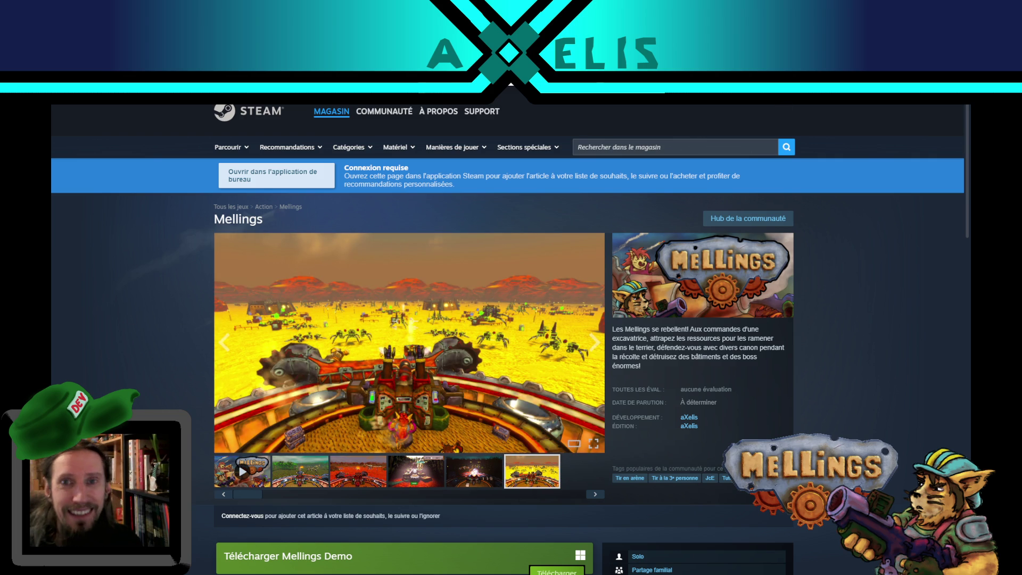
# - Return to Visual Studio Code after the Mellings trailer finishes
pyautogui.hotkey('alt', 'Tab')
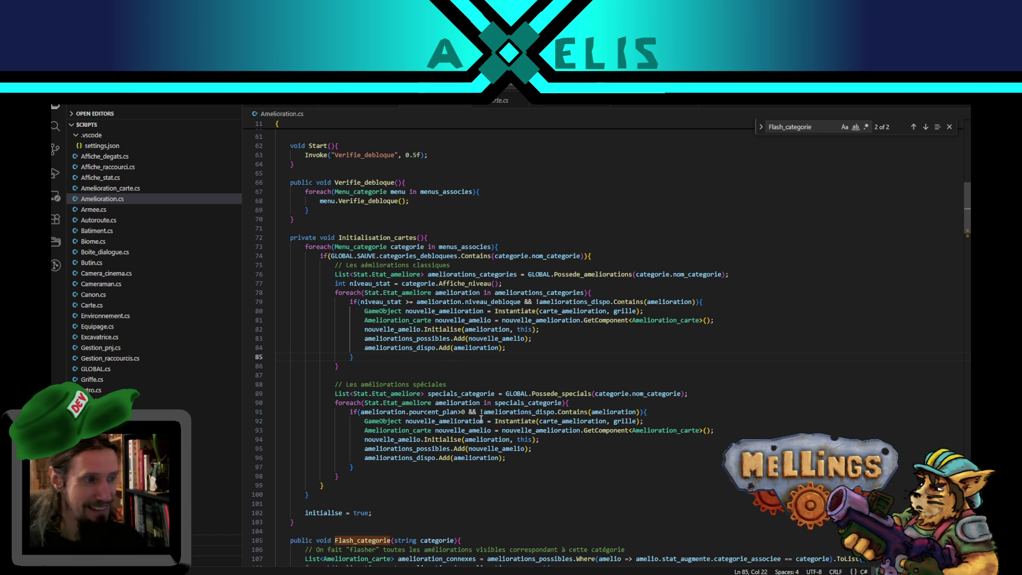
# - Review lines 95–100 of Amelioration.cs, then switch to Unity to test the changes
pyautogui.click(531, 449)
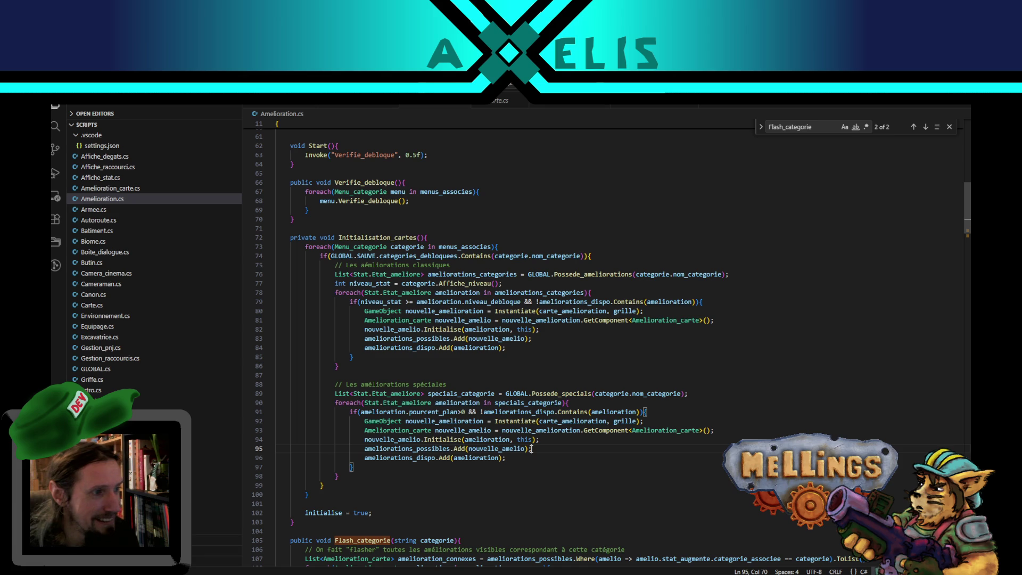
pyautogui.click(341, 487)
pyautogui.click(320, 494)
pyautogui.scroll(-3, 530, 410)
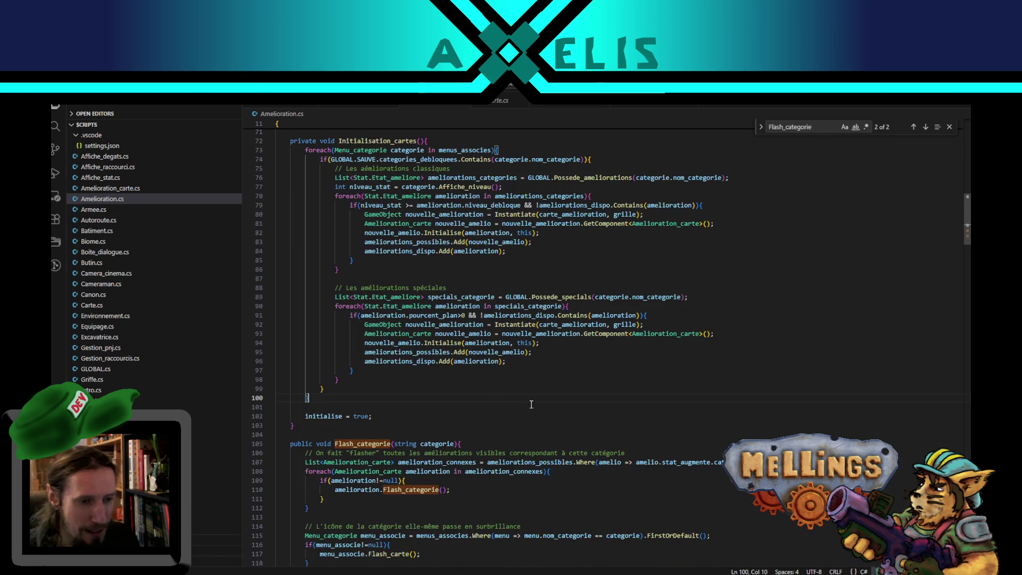
pyautogui.hotkey('alt', 'Tab')
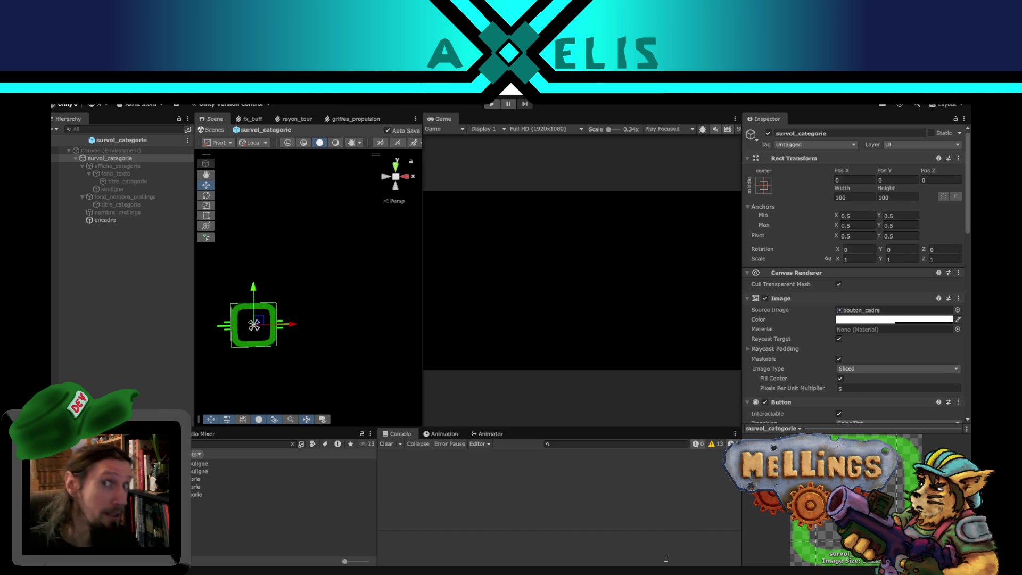
# - Check the encadre square, then select the survol_categorie root and show its Rect Transform anchor presets
pyautogui.click(153, 343)
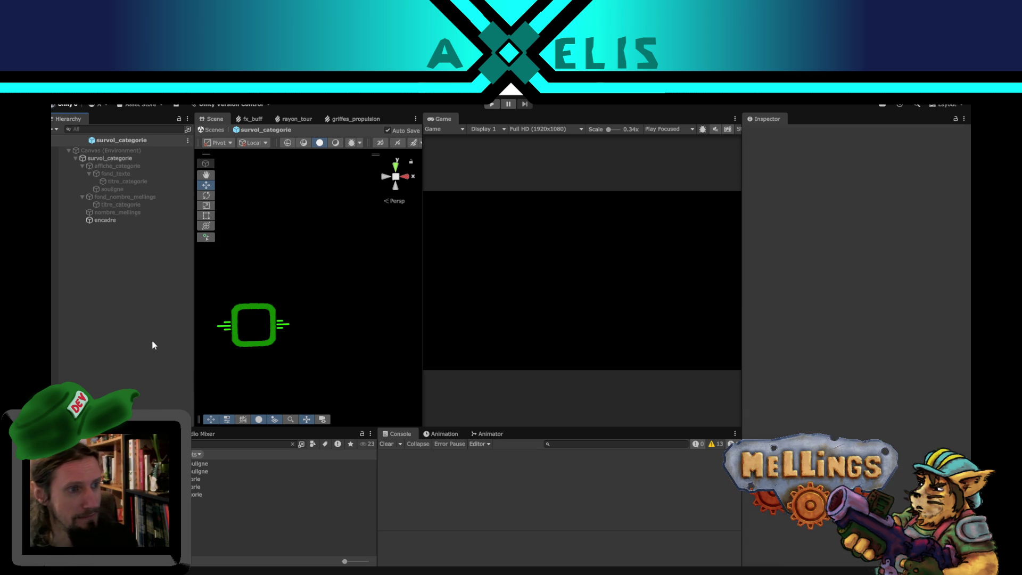
pyautogui.click(229, 341)
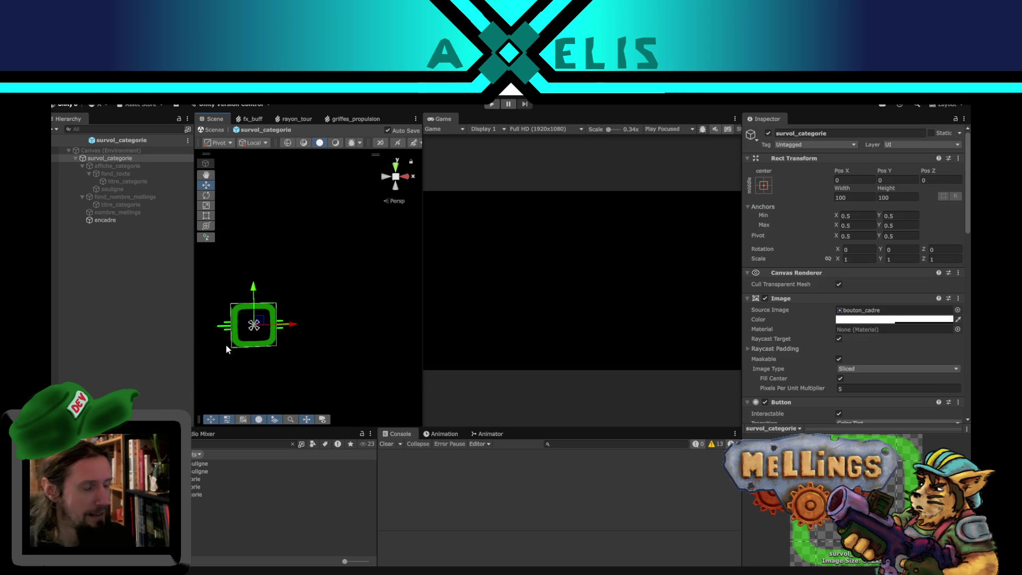
pyautogui.click(112, 343)
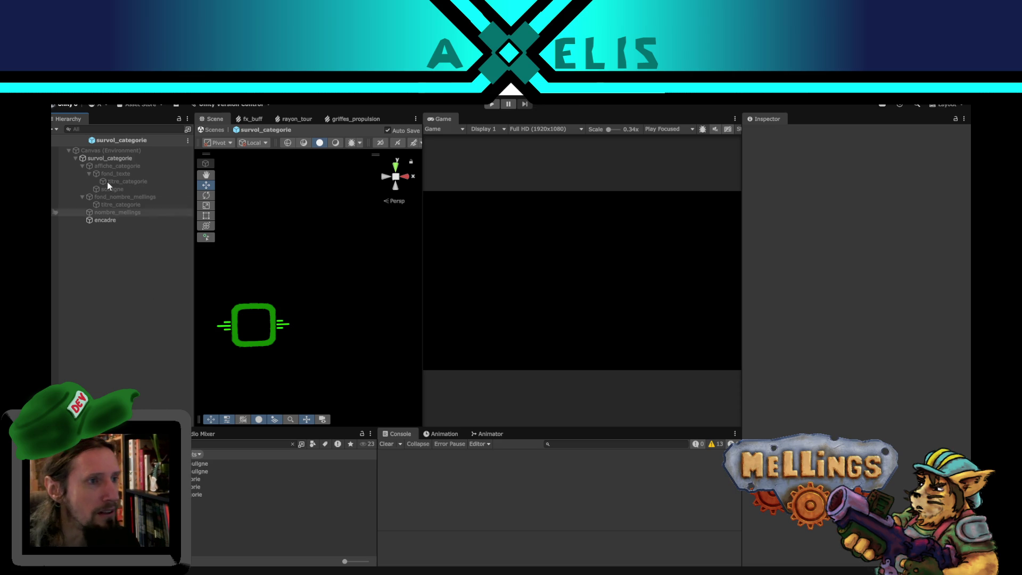
pyautogui.click(119, 158)
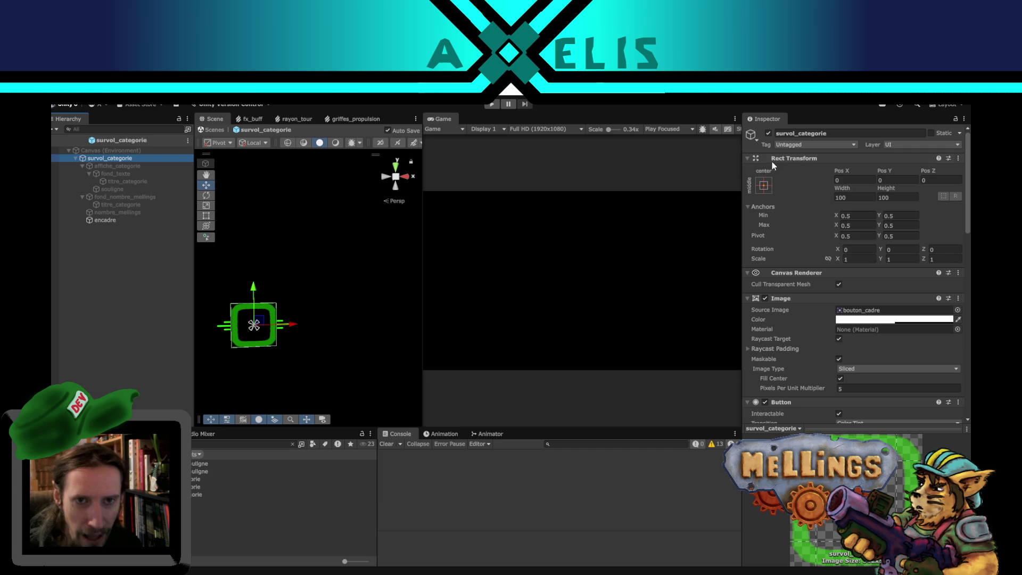
pyautogui.click(767, 186)
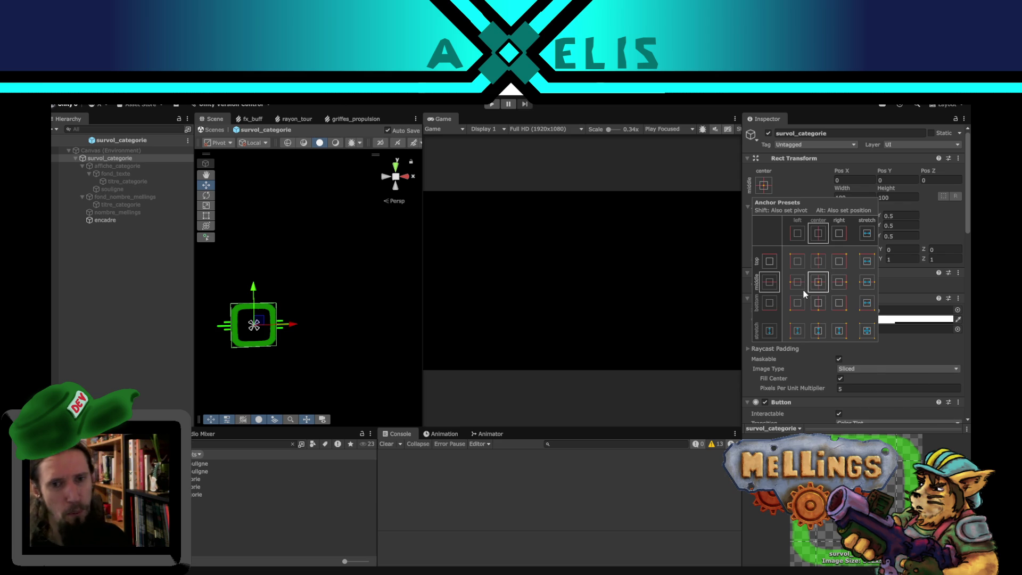
# - Preview the anchor presets with Shift and Alt modifiers, then dismiss them without choosing one
pyautogui.press('alt')
pyautogui.press('shift')
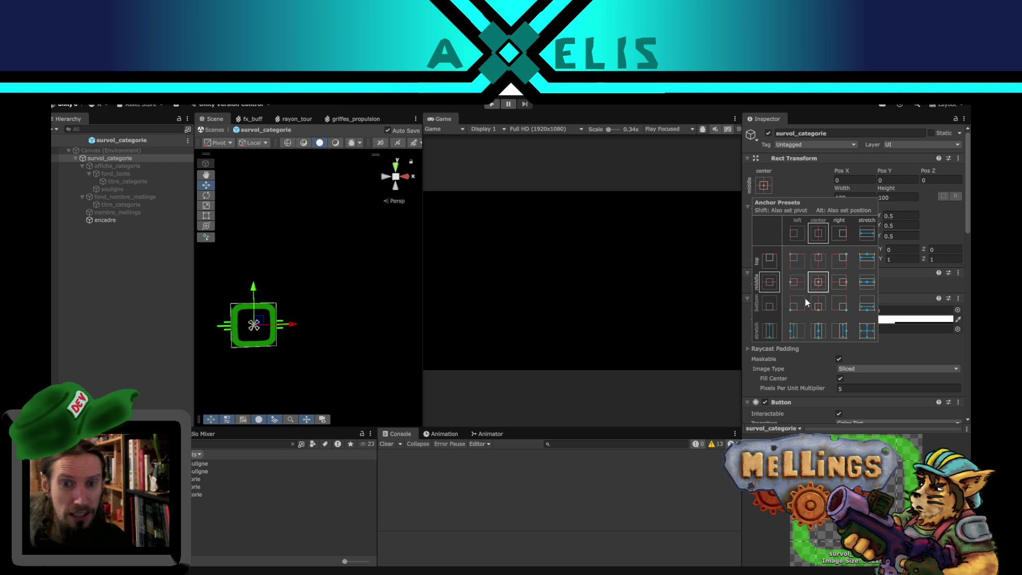
pyautogui.hotkey('shift', 'alt')
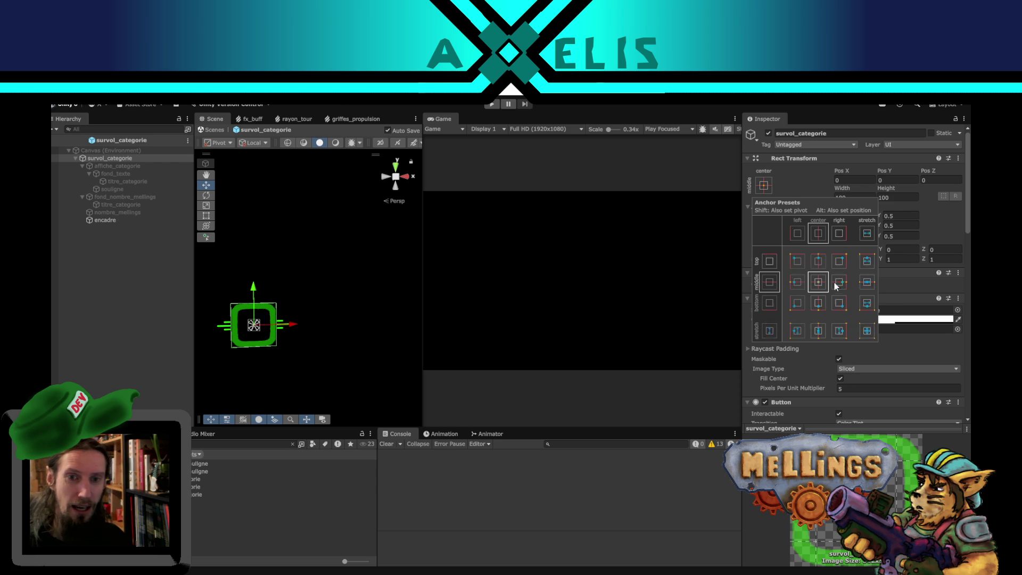
pyautogui.press('alt')
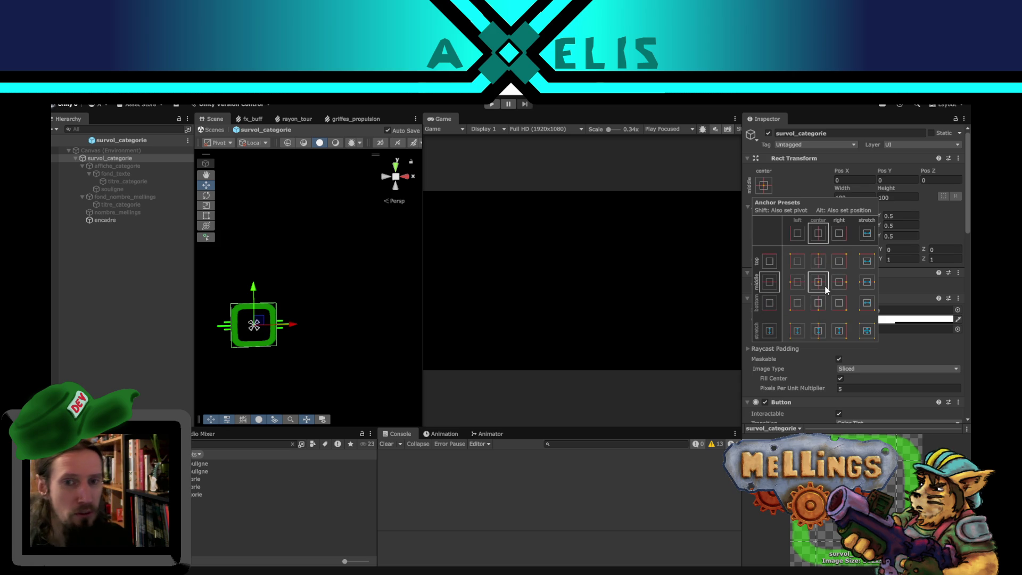
pyautogui.click(132, 319)
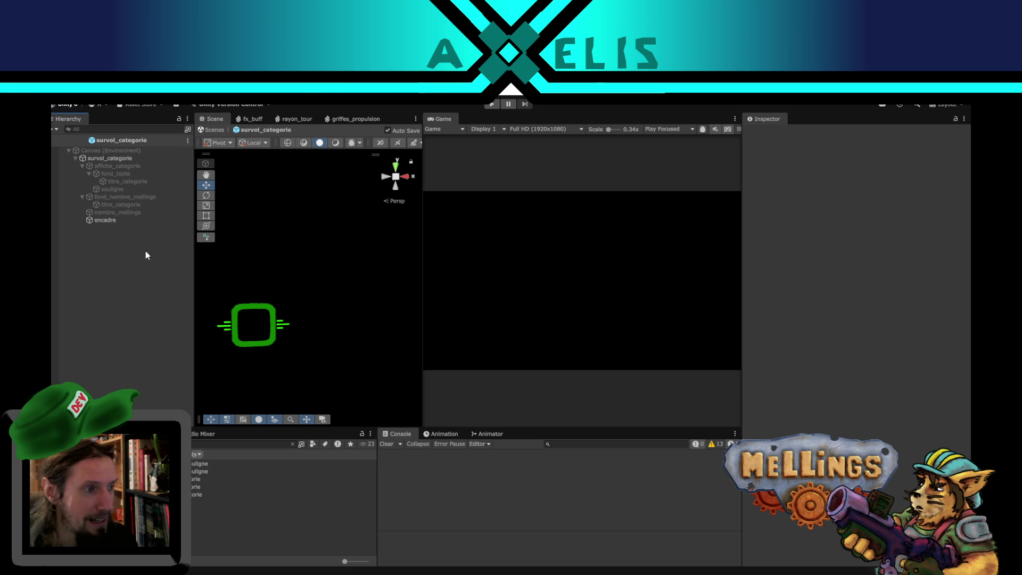
# - Reopen and close the presets unchanged, inspect affiche_categorie and survol_categorie, then return to Amelioration.cs
pyautogui.click(128, 158)
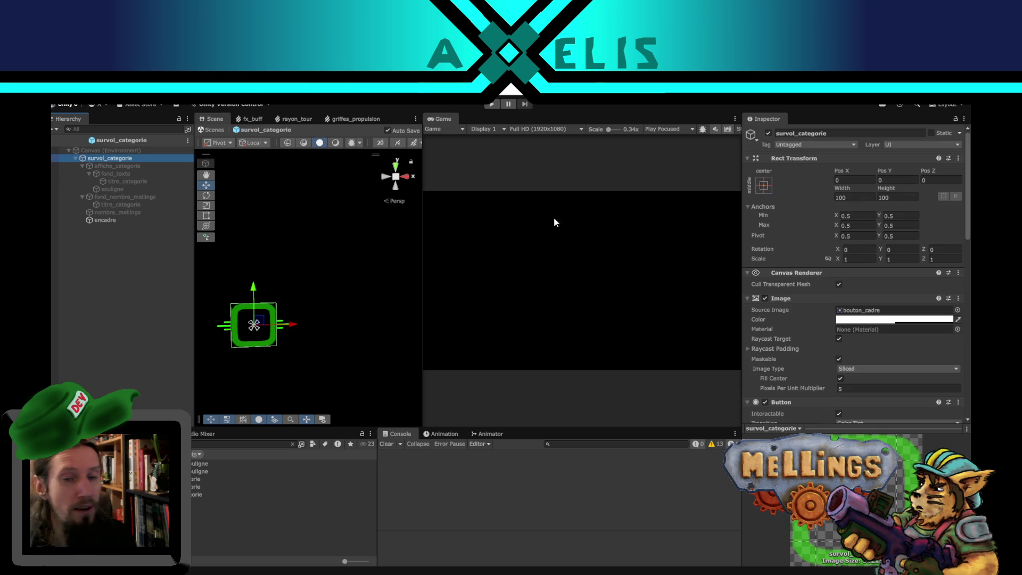
pyautogui.click(764, 185)
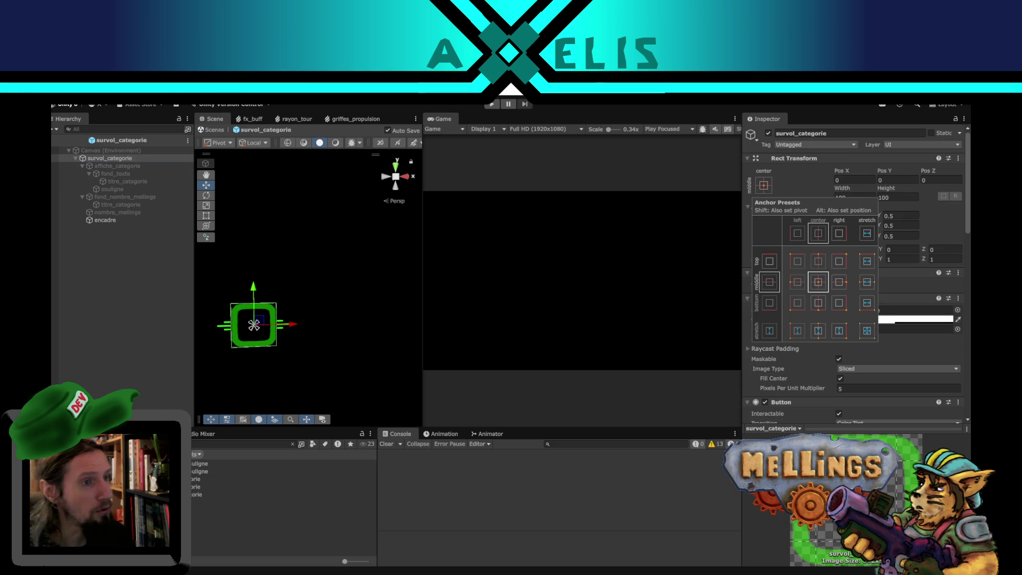
pyautogui.click(126, 267)
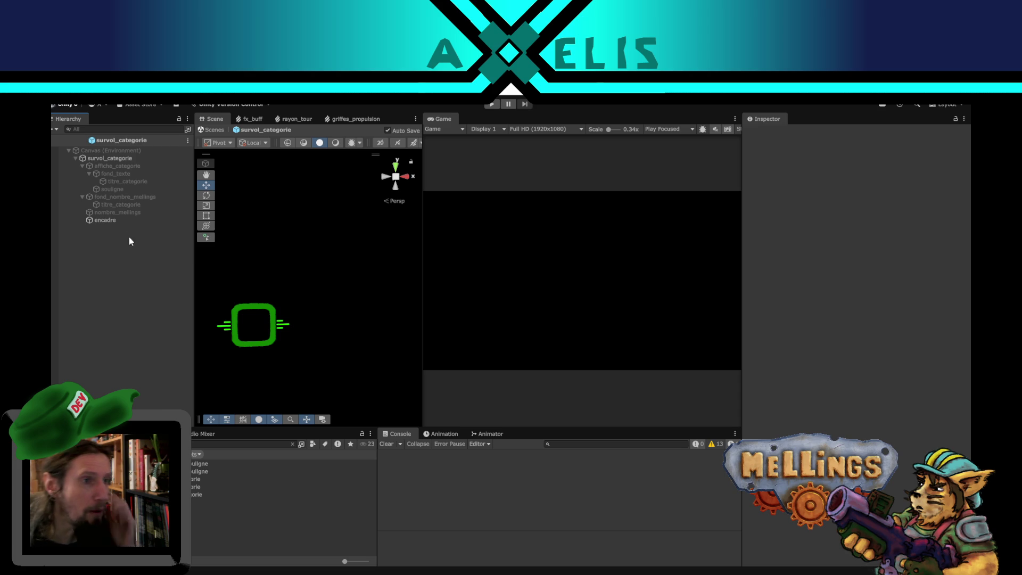
pyautogui.click(118, 166)
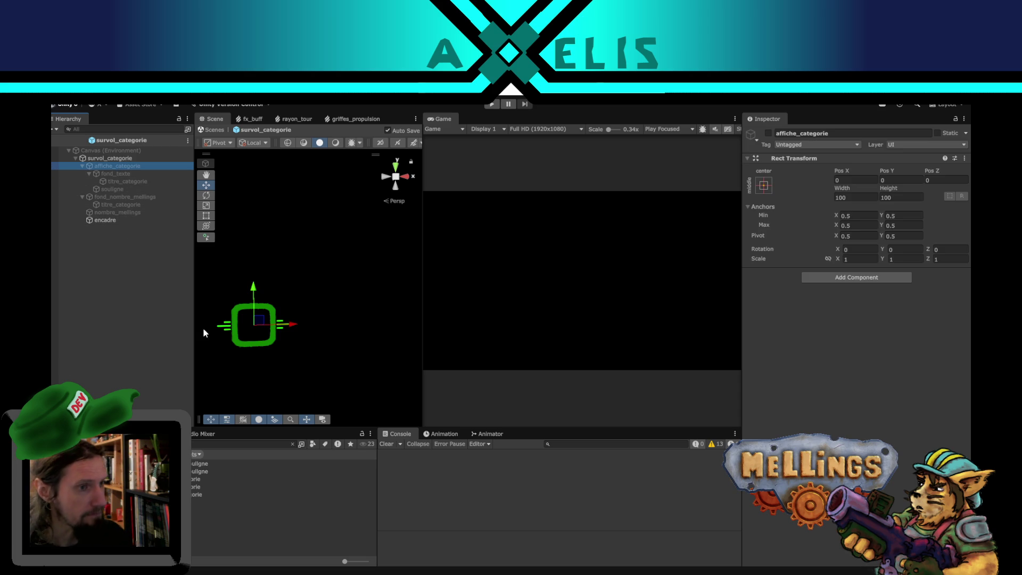
pyautogui.click(99, 158)
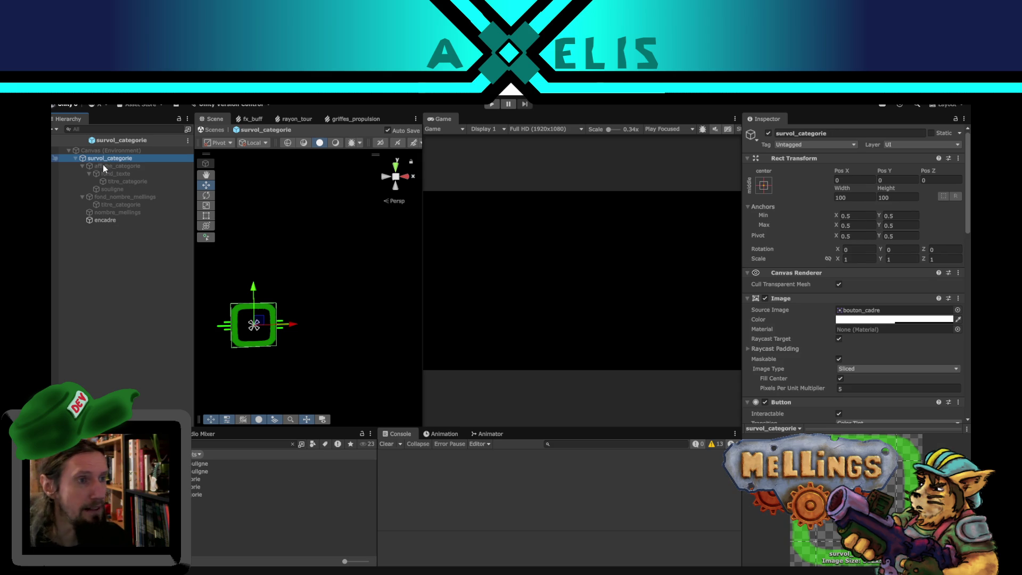
pyautogui.click(142, 300)
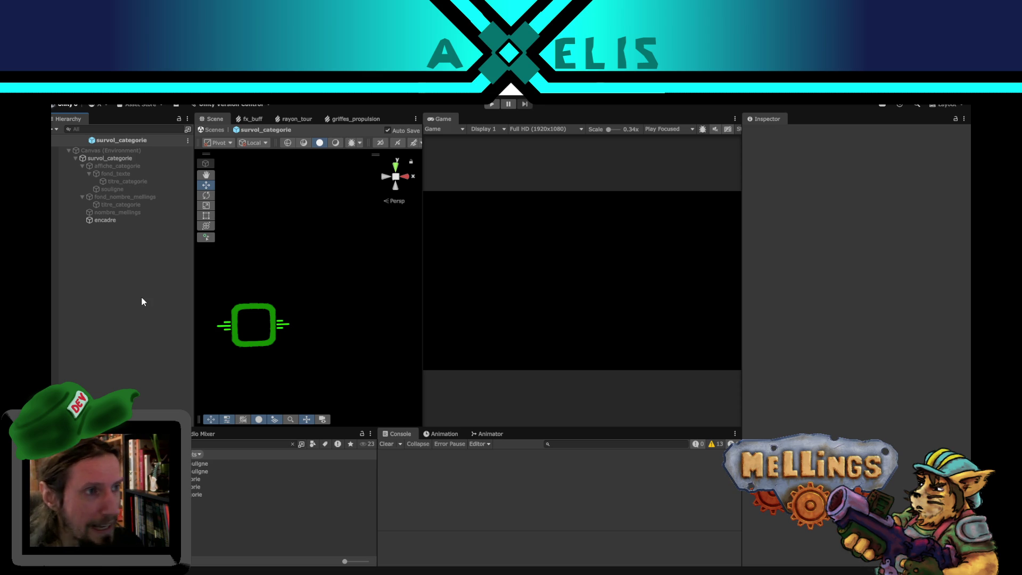
pyautogui.hotkey('alt', 'Tab')
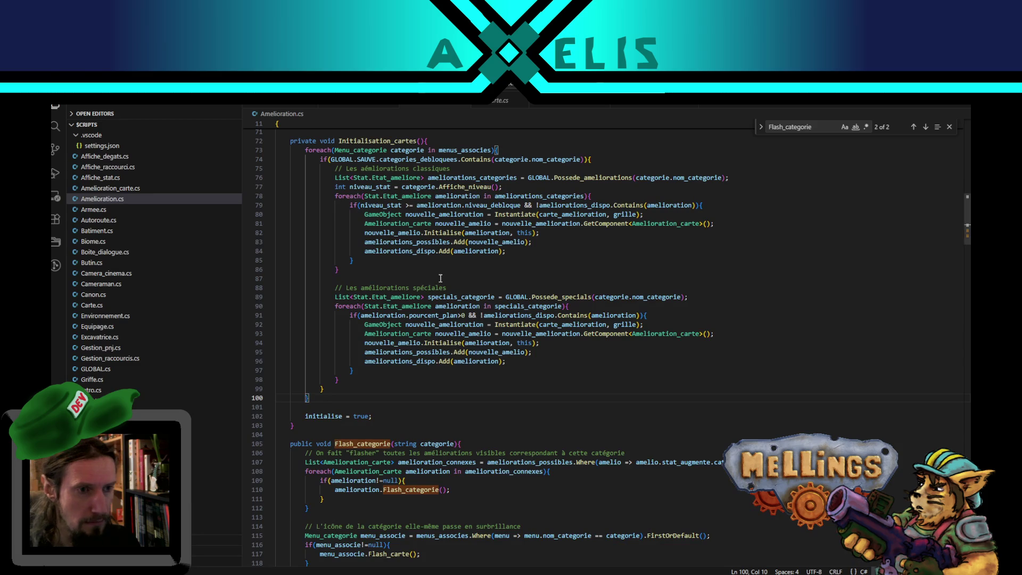
# - Review Flash_categorie's uses of 'amelioration' and its null check on line 109, then return to Unity
pyautogui.scroll(-2, 315, 451)
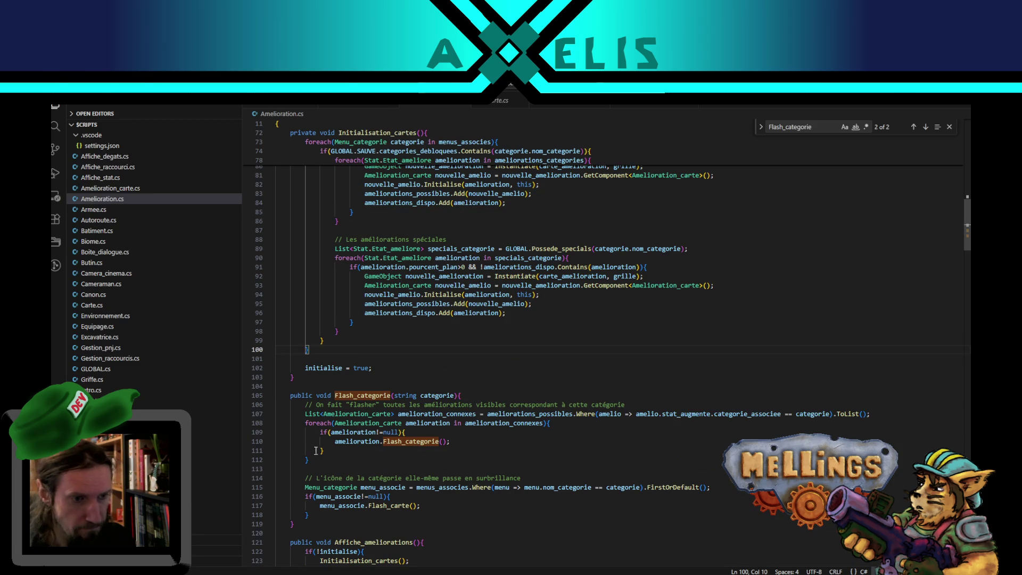
pyautogui.doubleClick(422, 423)
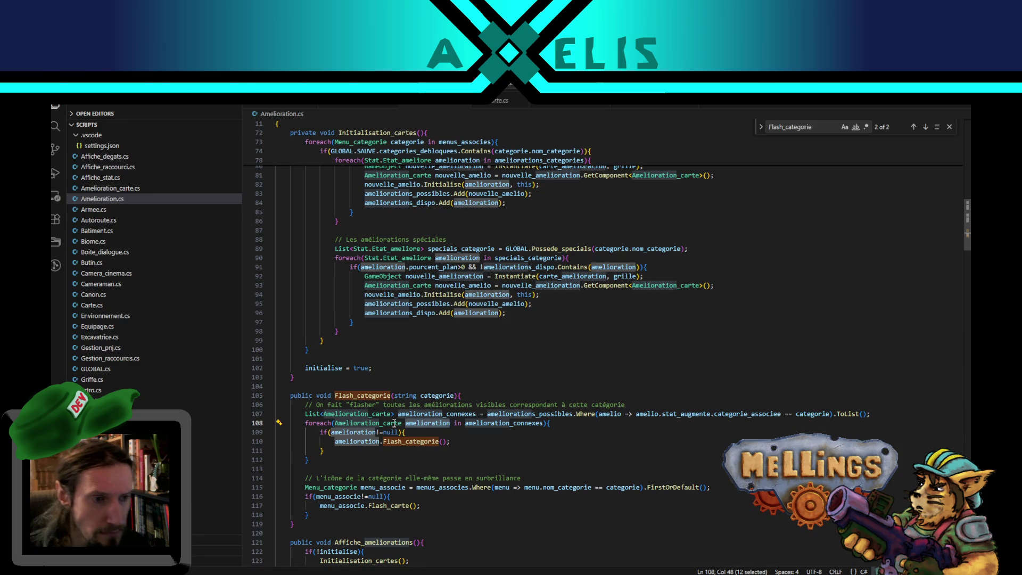
pyautogui.click(398, 433)
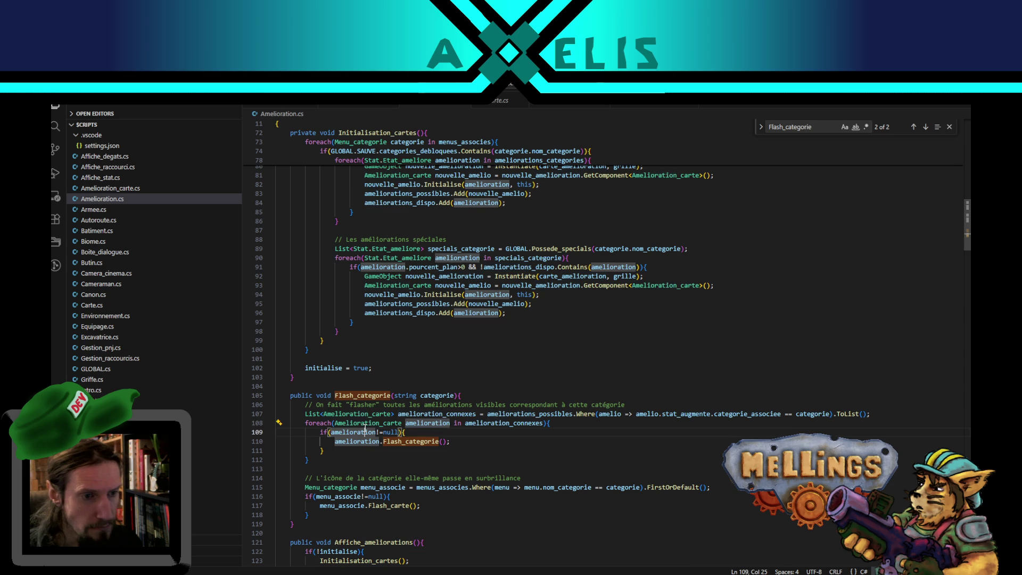
pyautogui.scroll(-3, 446, 442)
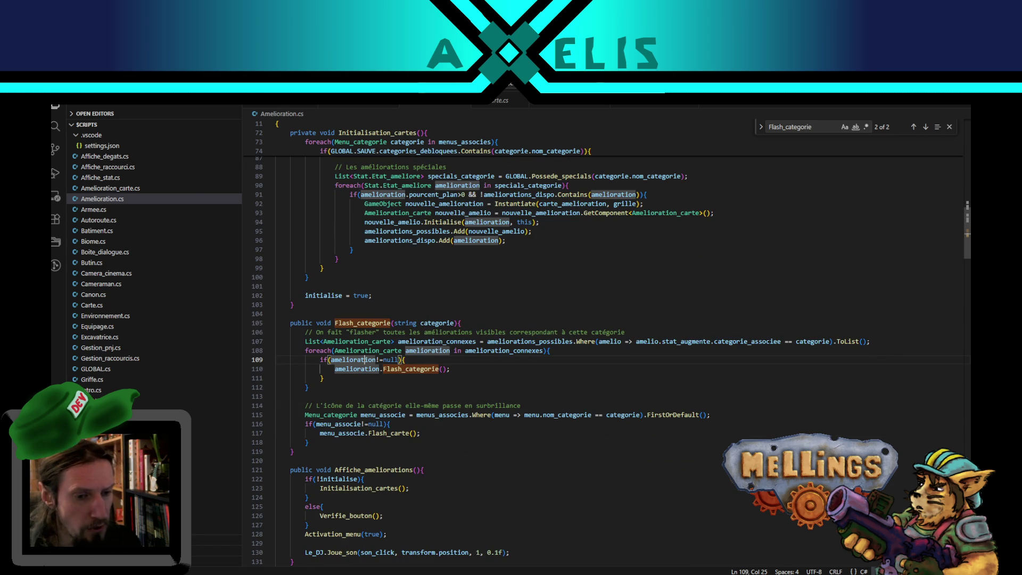
pyautogui.hotkey('alt', 'Tab')
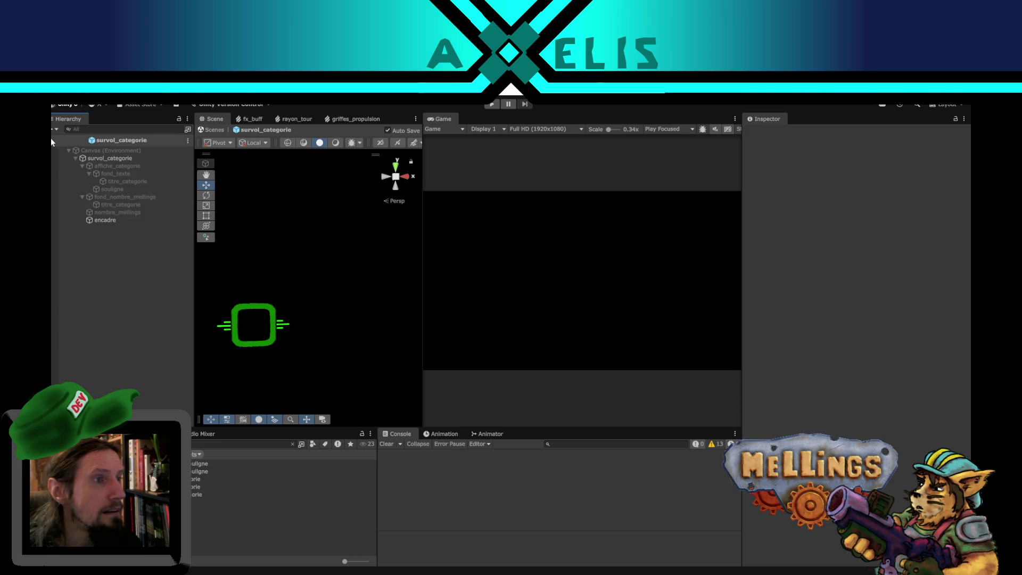
# - Open the Menu_categorie prefab for editing, then go back to Amelioration.cs
pyautogui.doubleClick(196, 487)
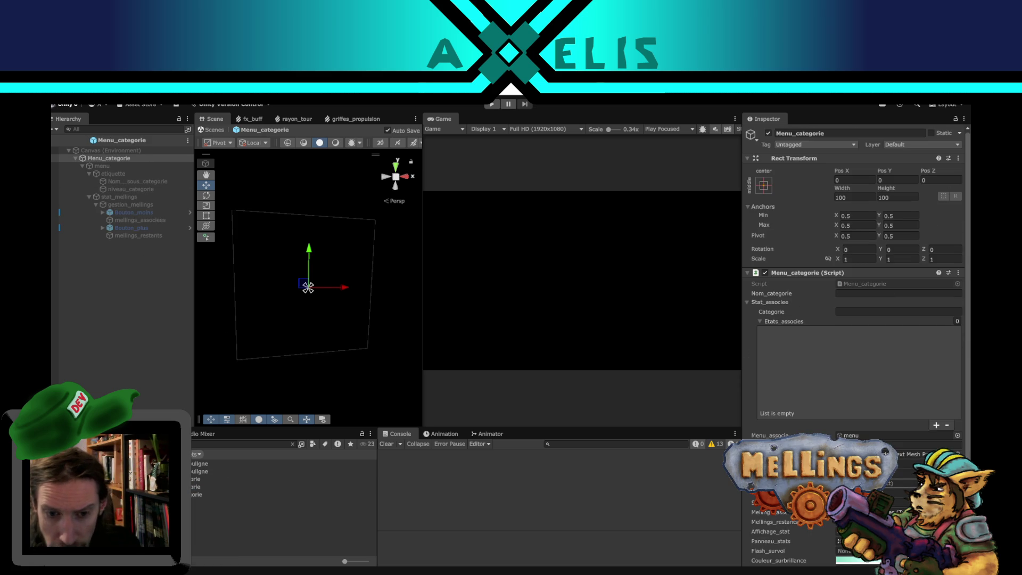
pyautogui.hotkey('alt', 'Tab')
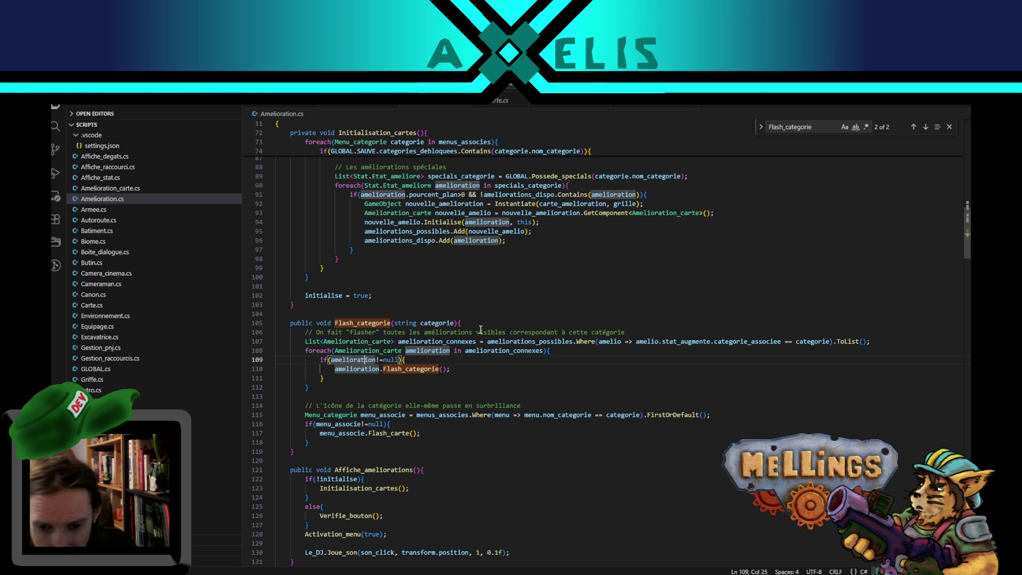
# - Review the else branch on line 125, then exit Menu_categorie prefab mode and play the Intro Demo scene
pyautogui.moveTo(264, 574)
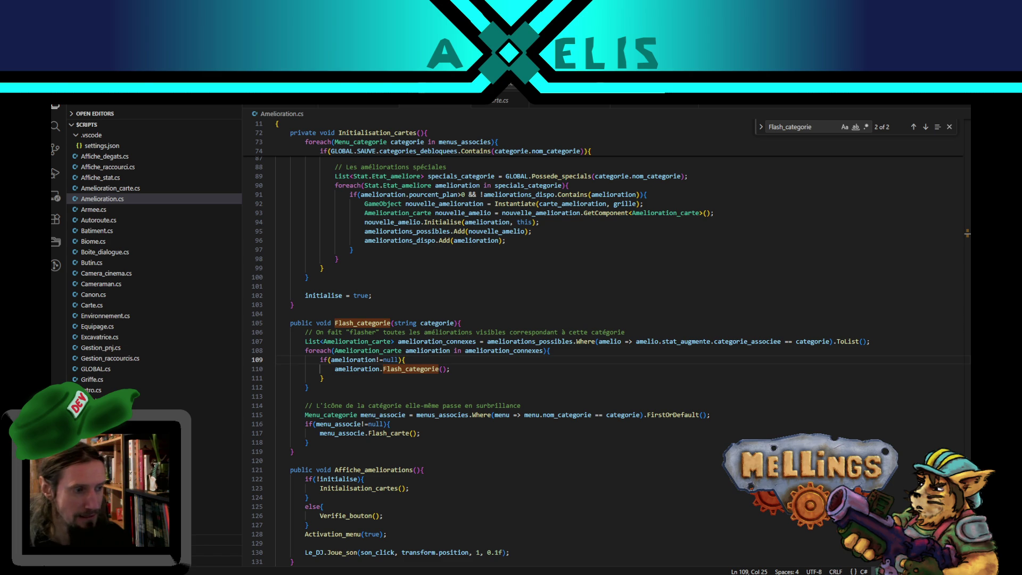
pyautogui.click(448, 508)
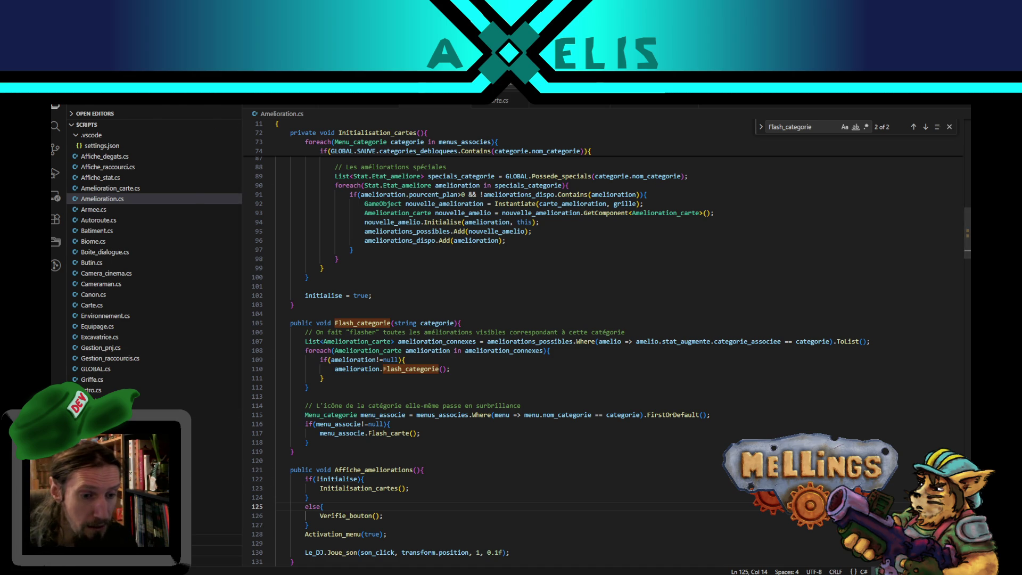
pyautogui.hotkey('alt', 'Tab')
pyautogui.click(181, 326)
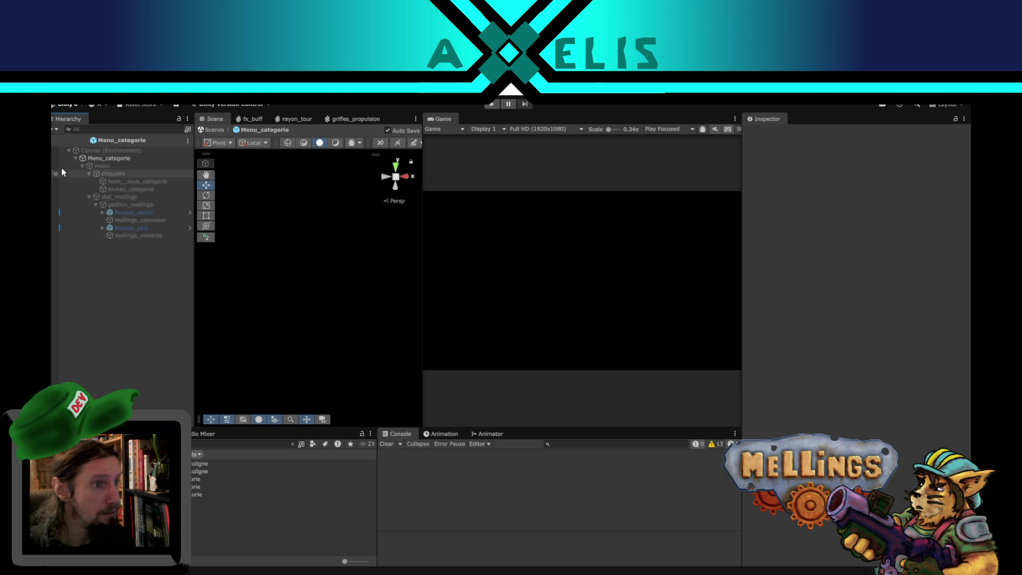
pyautogui.click(213, 130)
pyautogui.click(490, 105)
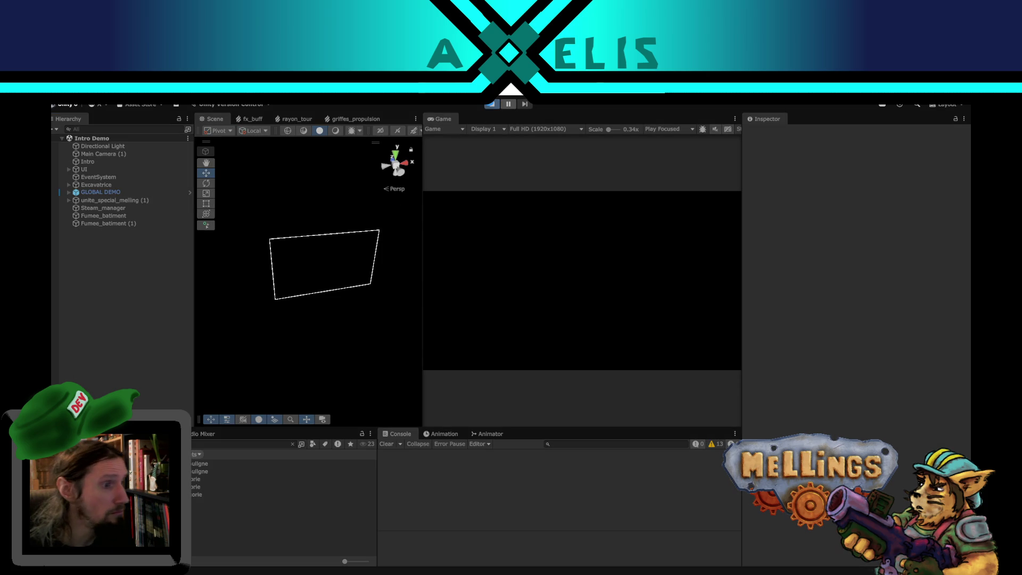